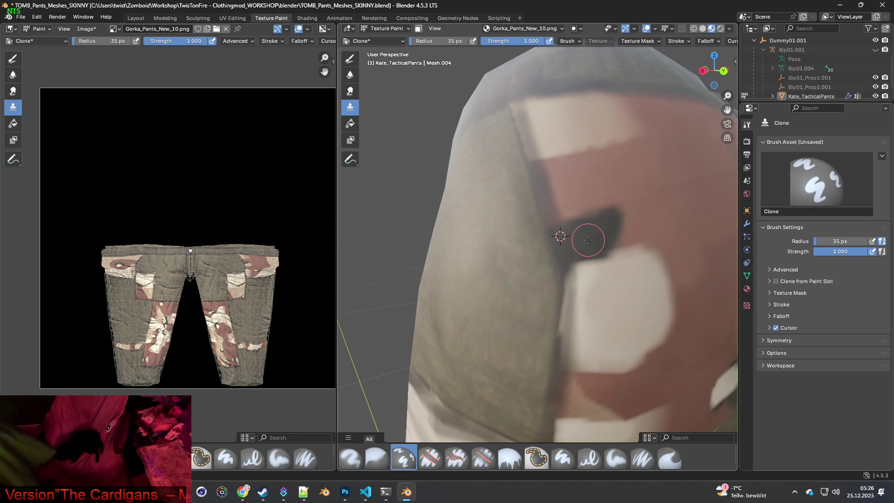
Inspect the knee seam up close and set the clone source on the pants texture.
scroll(619, 261, down, 2)
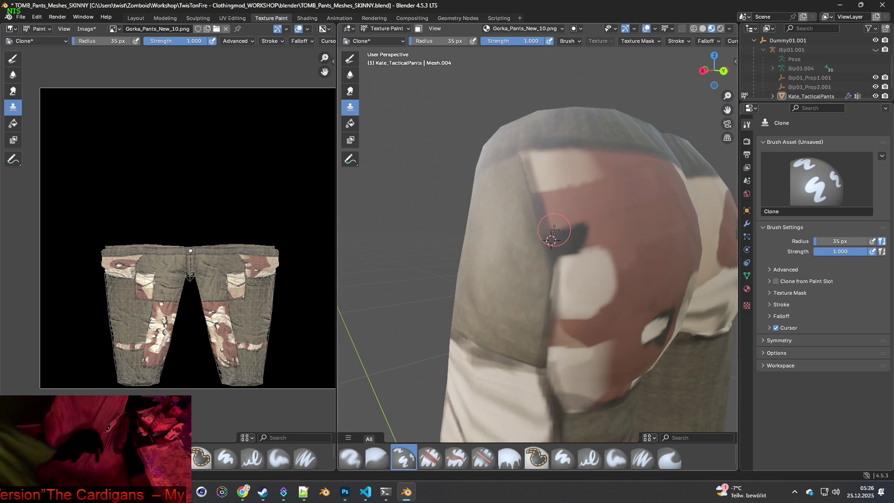
mouse_move(552, 240)
middle_down()
mouse_move(510, 231)
mouse_move(563, 214)
mouse_move(522, 240)
middle_up()
scroll(542, 215, down, 2)
scroll(474, 266, up, 3)
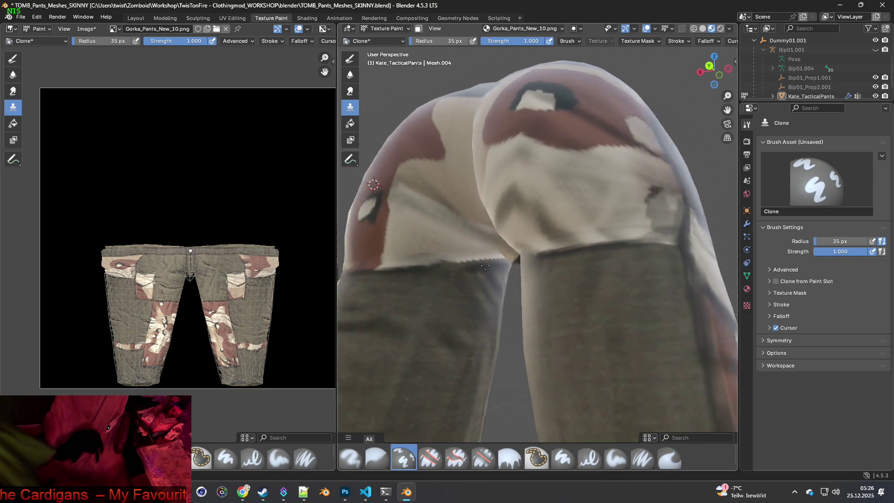
scroll(497, 251, up, 2)
ctrl+click(494, 246)
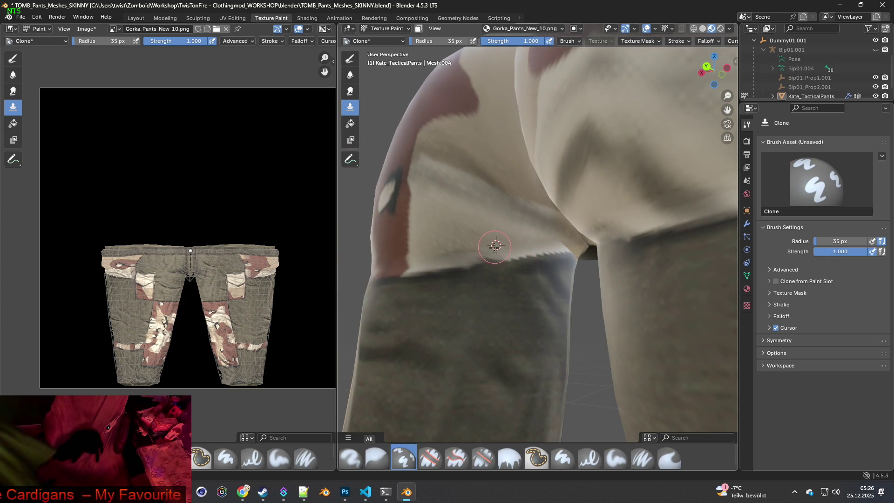
Zoom out and orbit the whole pants from the rear round to a side view.
scroll(492, 247, up, 2)
scroll(491, 252, down, 1)
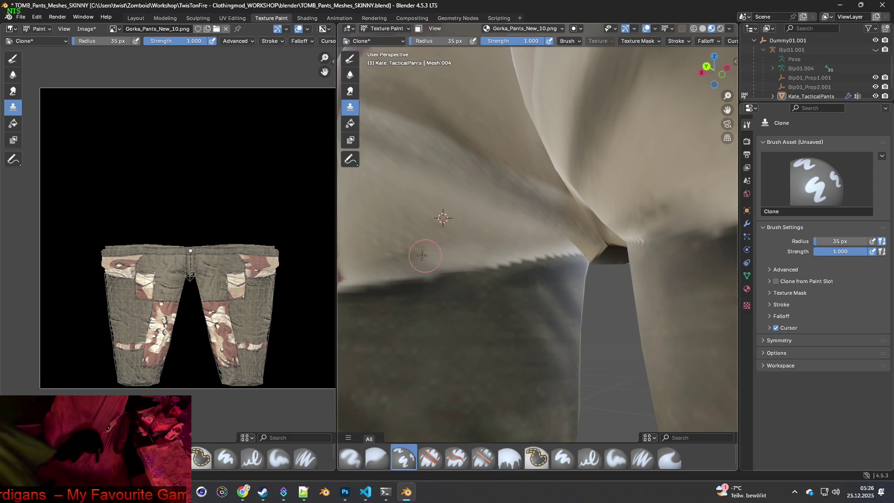
scroll(549, 251, down, 4)
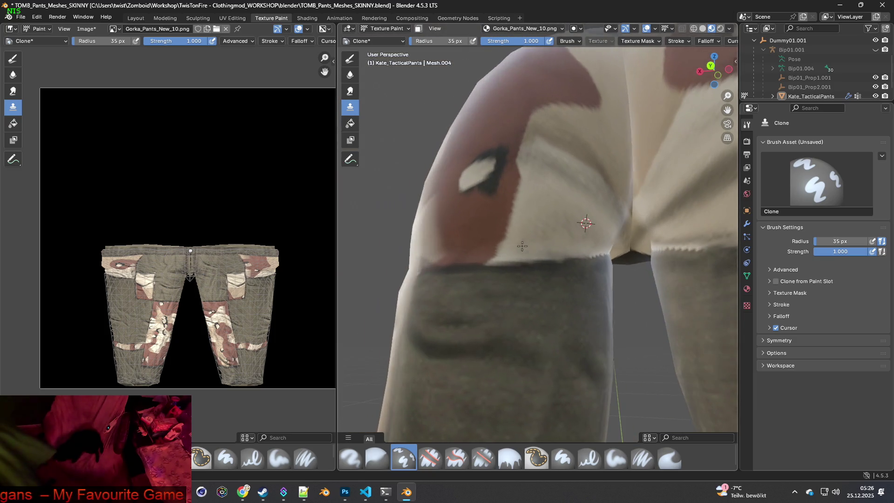
scroll(552, 250, up, 1)
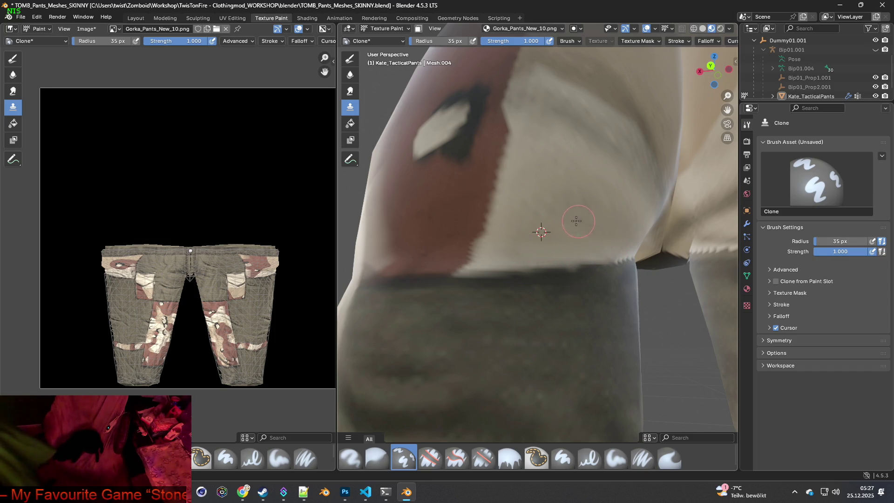
mouse_move(528, 256)
middle_down()
mouse_move(547, 239)
mouse_move(512, 242)
mouse_move(531, 271)
middle_up()
scroll(530, 271, down, 6)
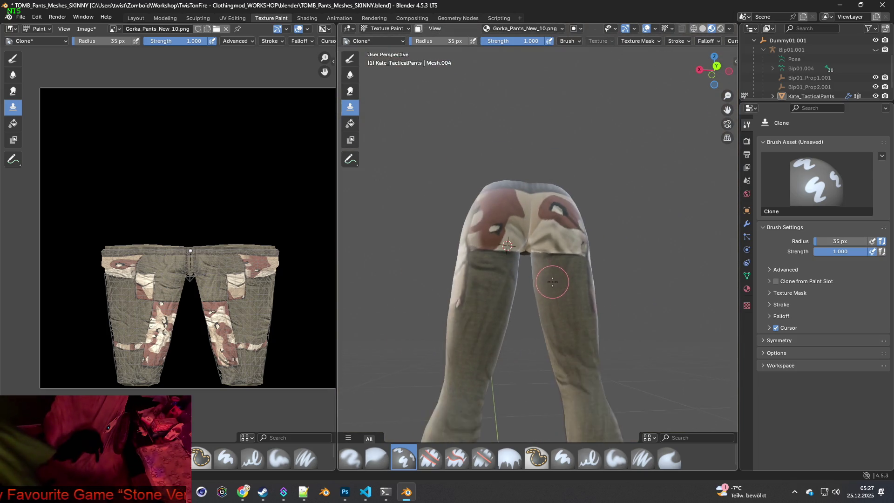
mouse_move(580, 279)
middle_down()
mouse_move(485, 295)
mouse_move(521, 282)
middle_up()
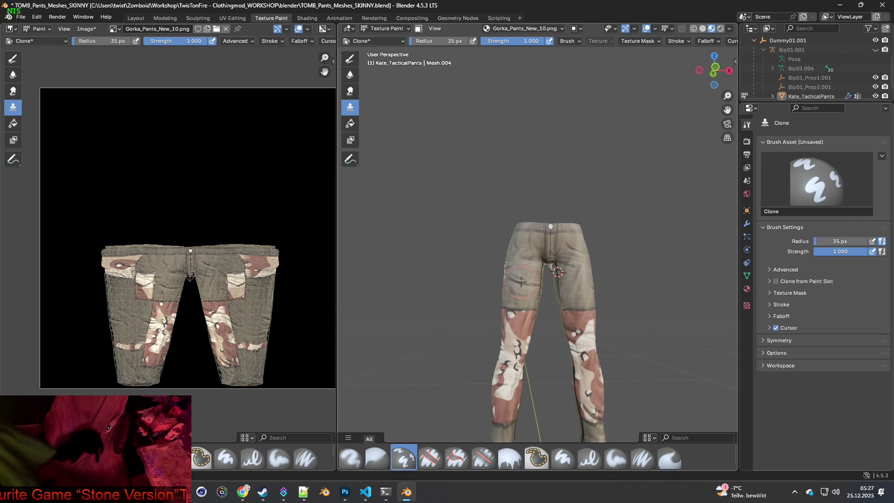
Face the pants front squarely and sample clean fabric beside the seam as clone source.
scroll(538, 275, up, 4)
scroll(568, 275, up, 3)
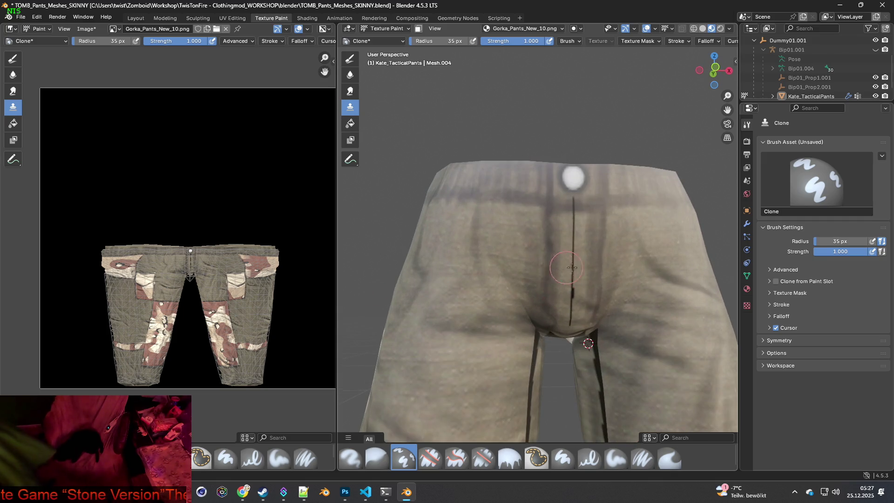
middle_drag(585, 276, 550, 262)
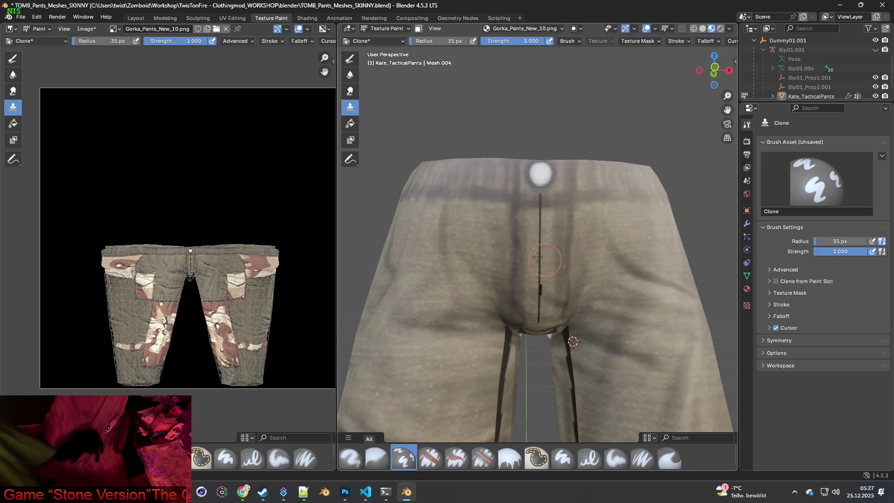
scroll(526, 238, up, 3)
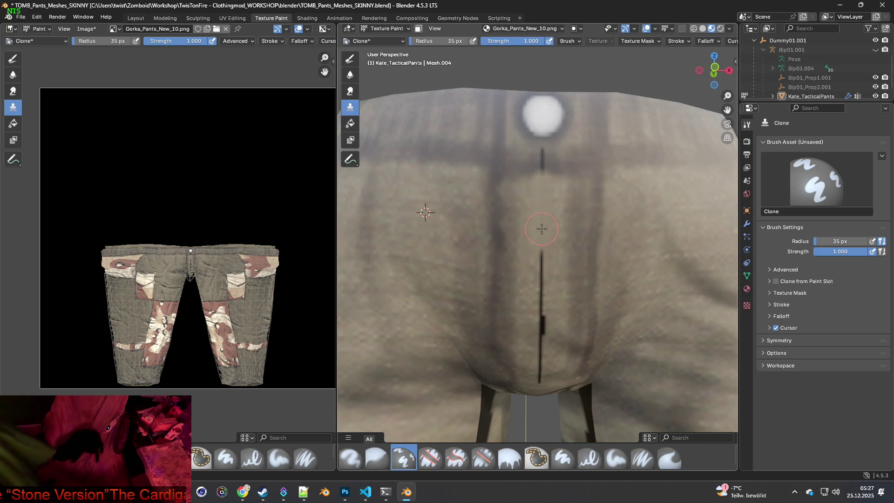
ctrl+click(421, 232)
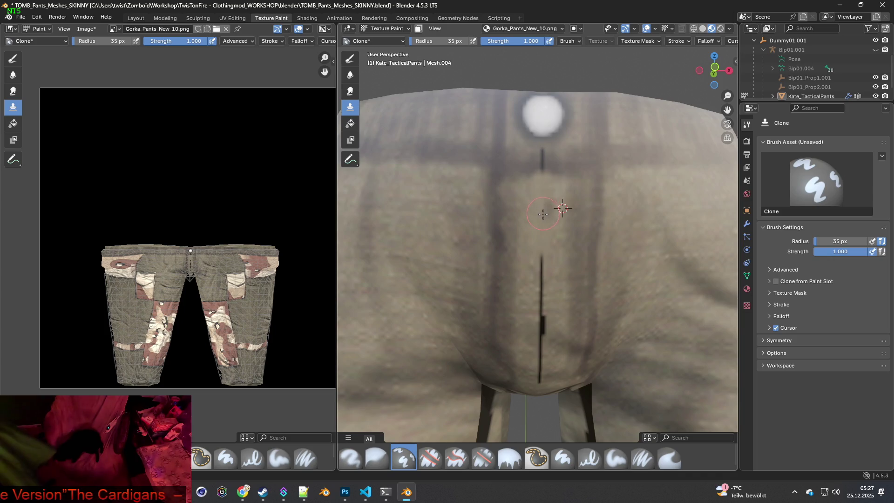
Clone fabric over the dark seam line running down the front of the pants.
click(37, 17)
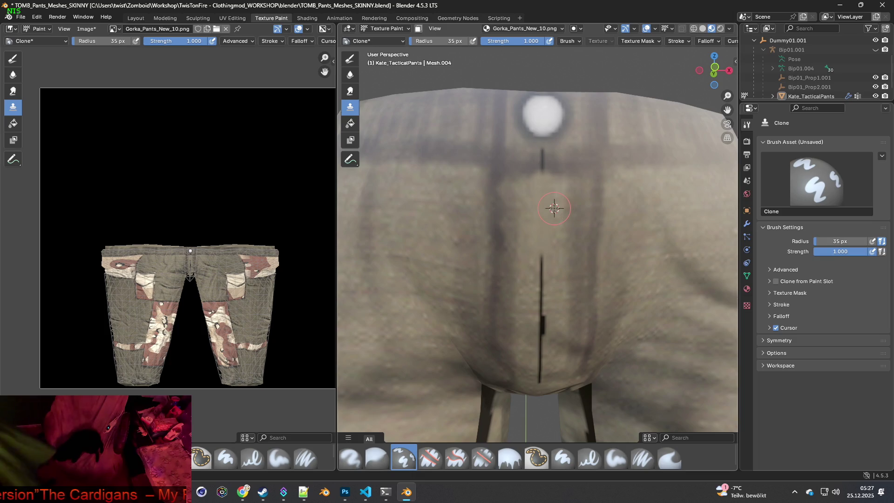
drag(544, 225, 541, 240)
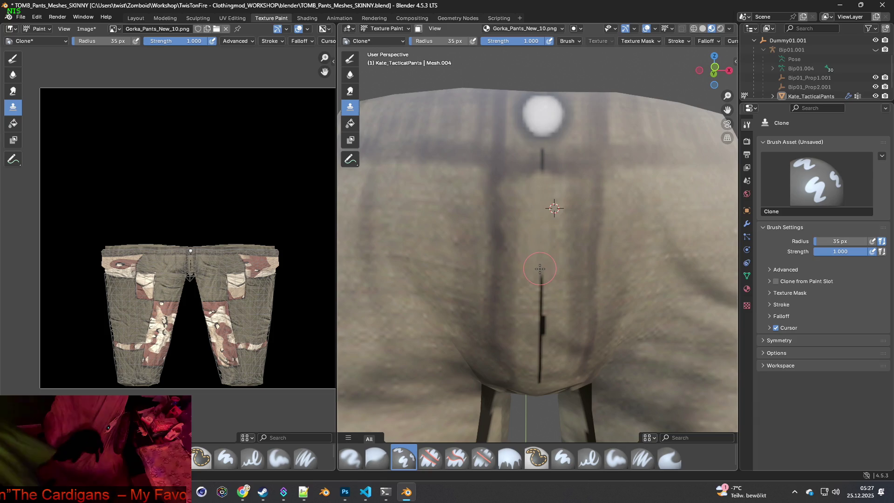
mouse_move(540, 298)
mouse_down()
mouse_move(539, 375)
mouse_move(547, 363)
mouse_up()
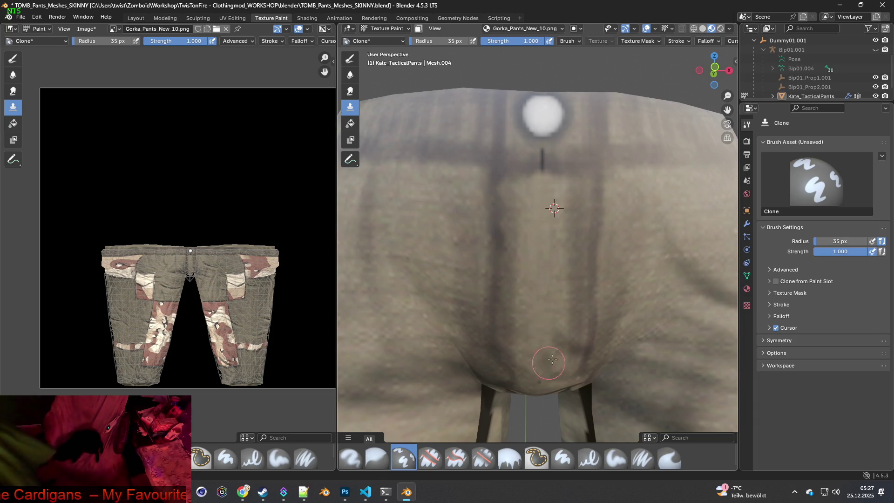
shift+scroll(554, 356, up, 2)
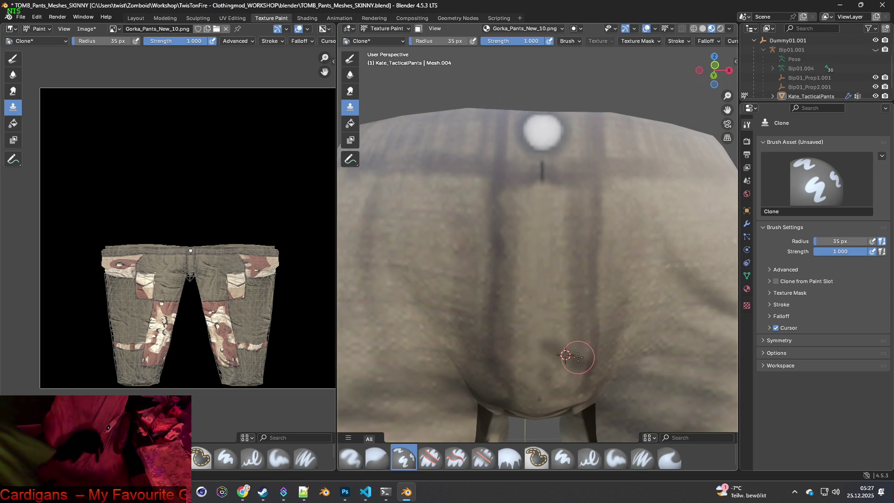
shift+scroll(561, 361, down, 2)
Re-sample nearby fabric and paint over the dark mark near the waistband.
ctrl+click(524, 356)
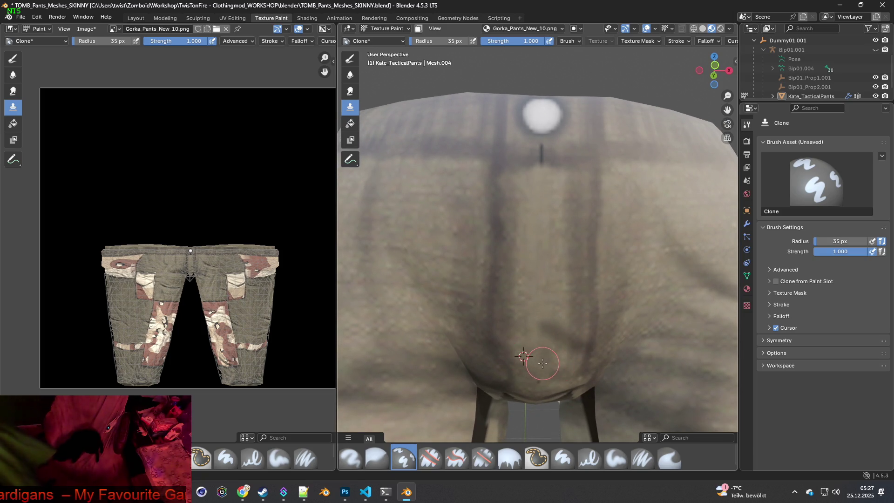
shift+scroll(545, 261, down, 3)
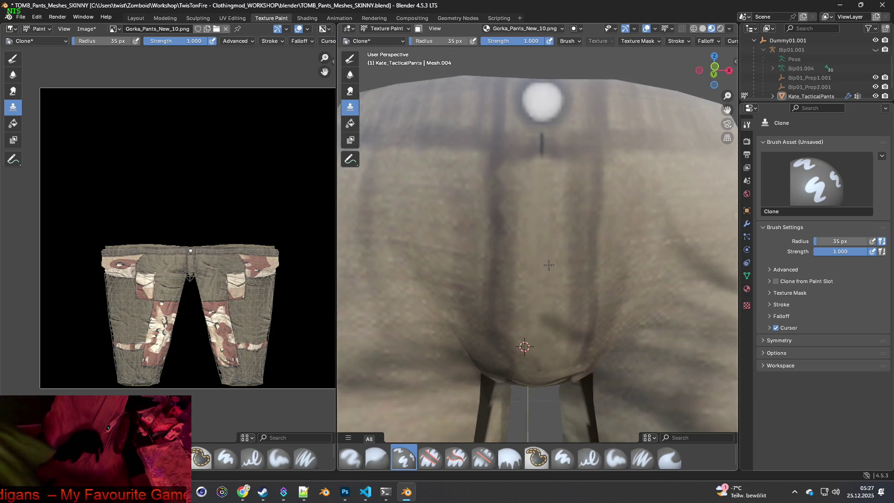
ctrl+click(521, 132)
click(530, 133)
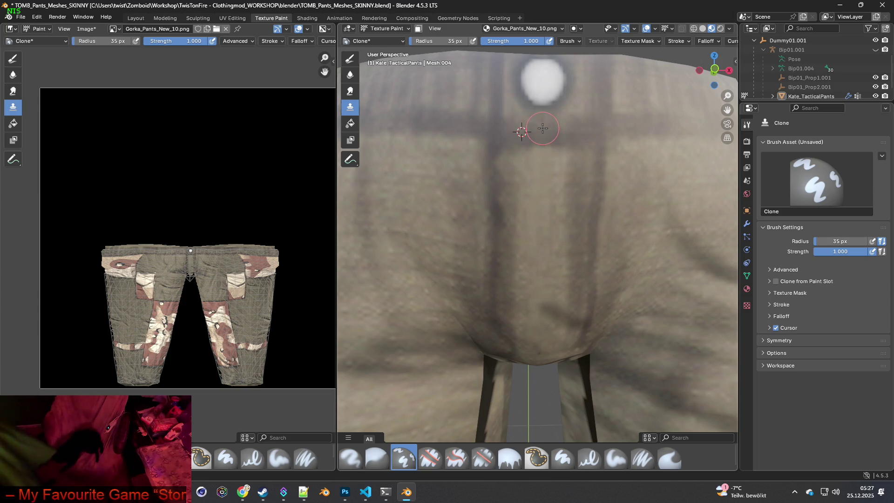
ctrl+click(571, 131)
scroll(579, 175, down, 5)
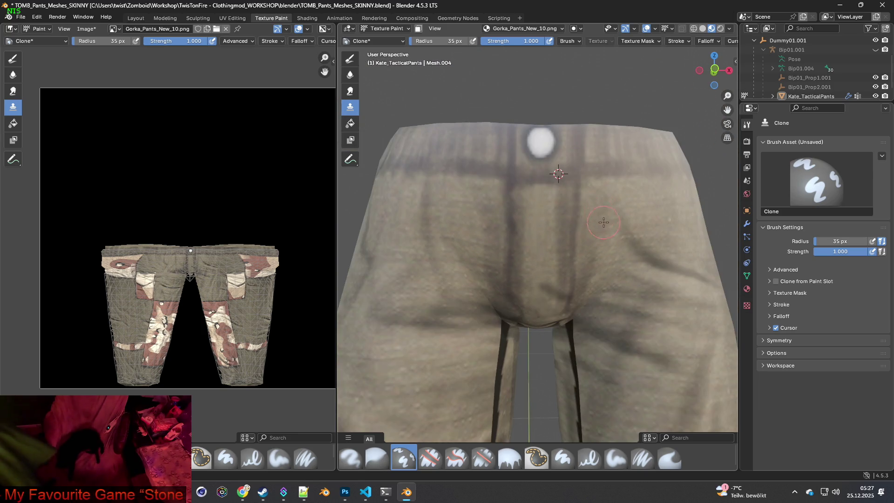
mouse_move(587, 210)
middle_down()
mouse_move(496, 213)
mouse_move(507, 200)
mouse_move(522, 216)
middle_up()
Sample fabric above the crotch and clone it over the dark crotch patch.
scroll(523, 205, up, 3)
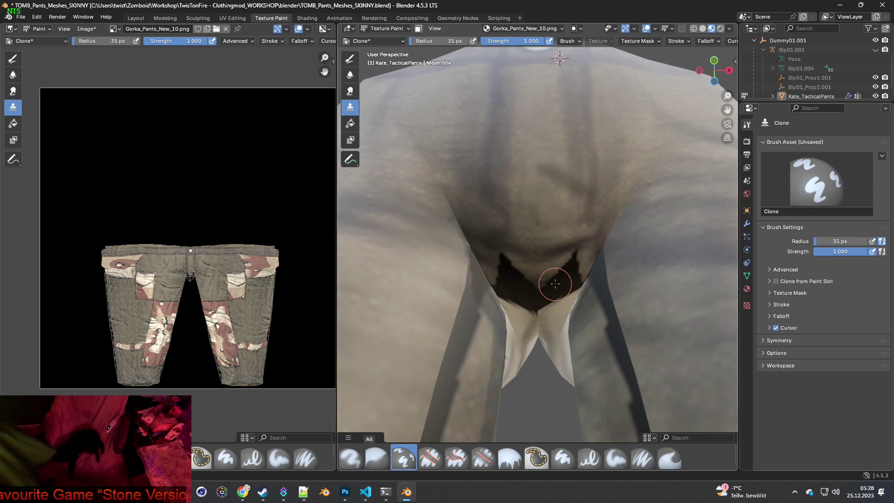
ctrl+click(541, 142)
mouse_move(578, 261)
mouse_down()
mouse_move(555, 278)
mouse_move(574, 284)
mouse_move(551, 292)
mouse_up()
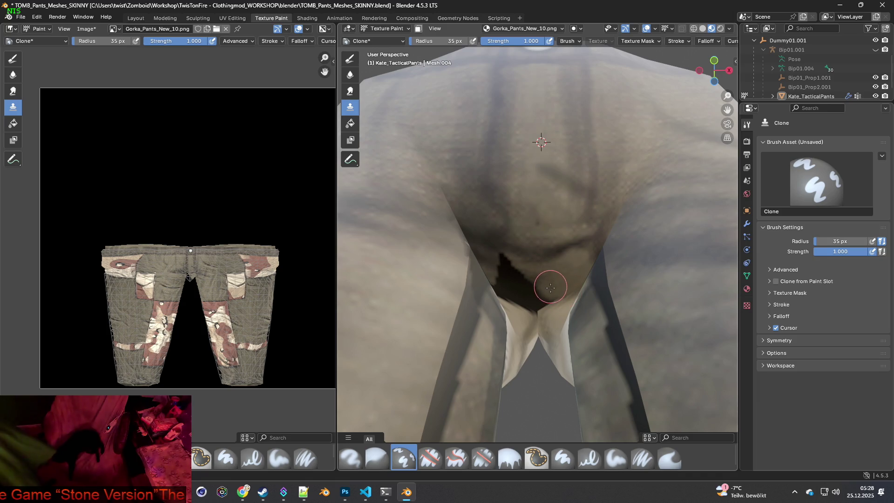
mouse_move(530, 290)
mouse_down()
mouse_move(503, 260)
mouse_move(544, 278)
mouse_up()
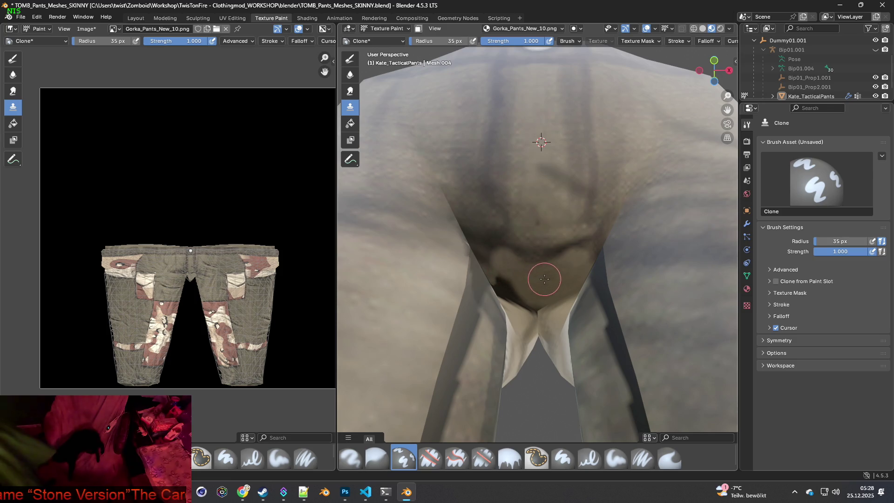
Re-sample at the crotch centre, cover the remaining left patch, and orbit to the inner leg.
ctrl+click(486, 240)
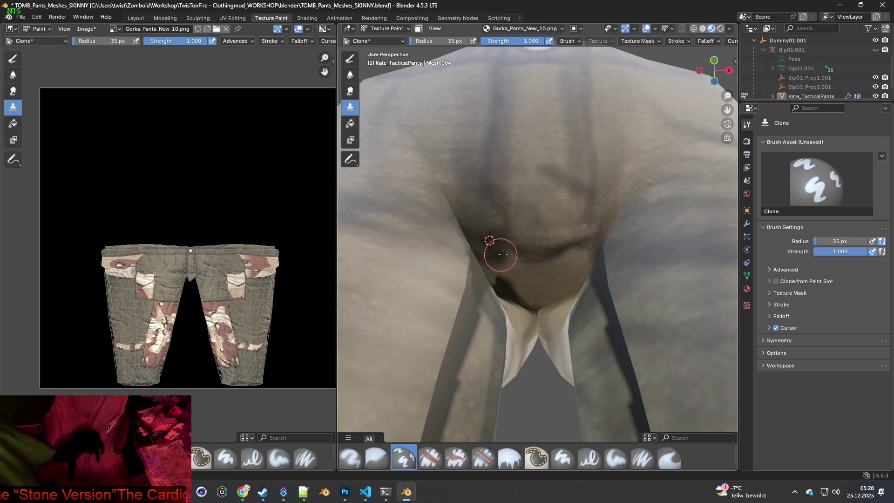
ctrl+click(534, 281)
mouse_move(534, 282)
mouse_down()
mouse_move(495, 281)
mouse_move(518, 297)
mouse_up()
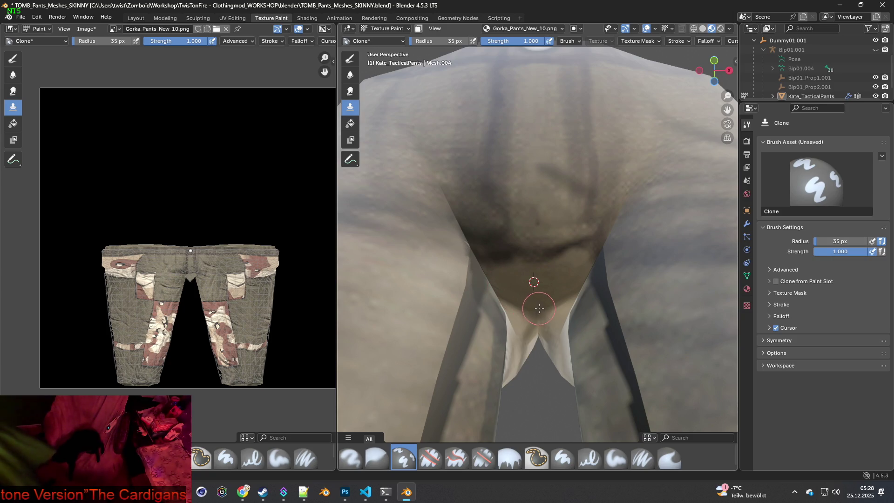
mouse_move(563, 291)
middle_down()
mouse_move(523, 280)
mouse_move(544, 292)
middle_up()
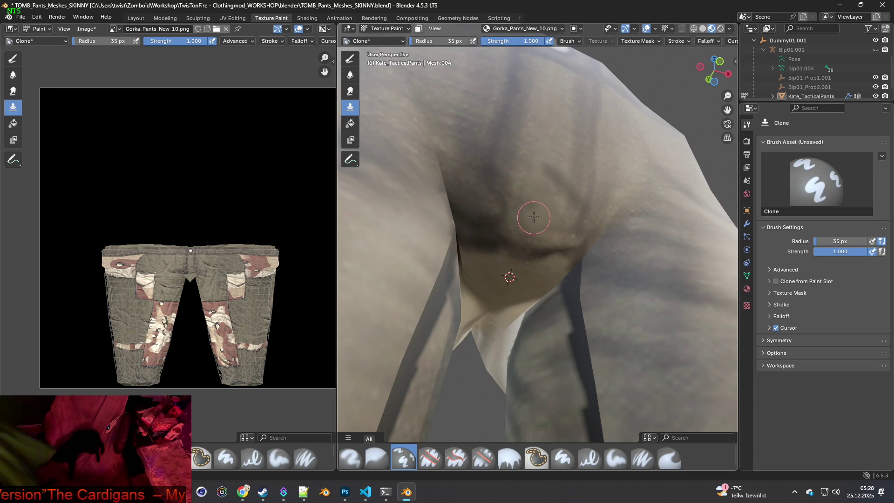
mouse_move(553, 234)
middle_down()
mouse_move(538, 255)
mouse_move(555, 281)
middle_up()
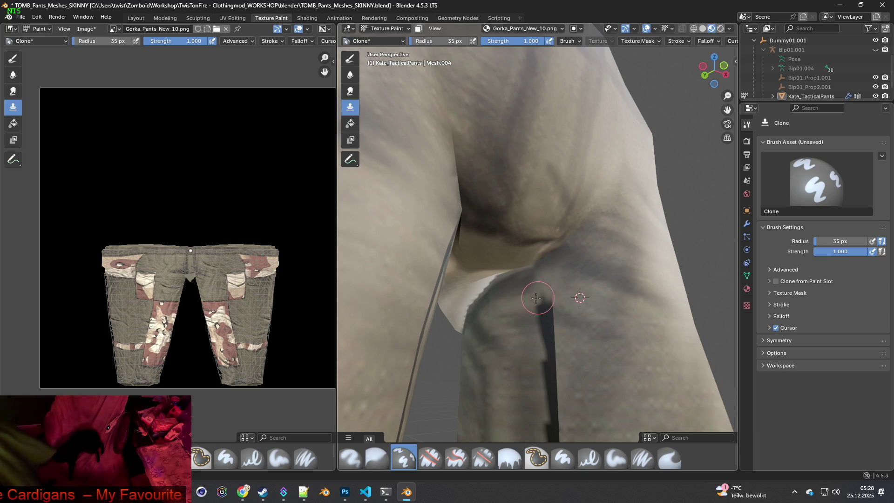
Lighten the top of the dark inner-leg streak with cloned fabric.
middle_drag(574, 316, 585, 251)
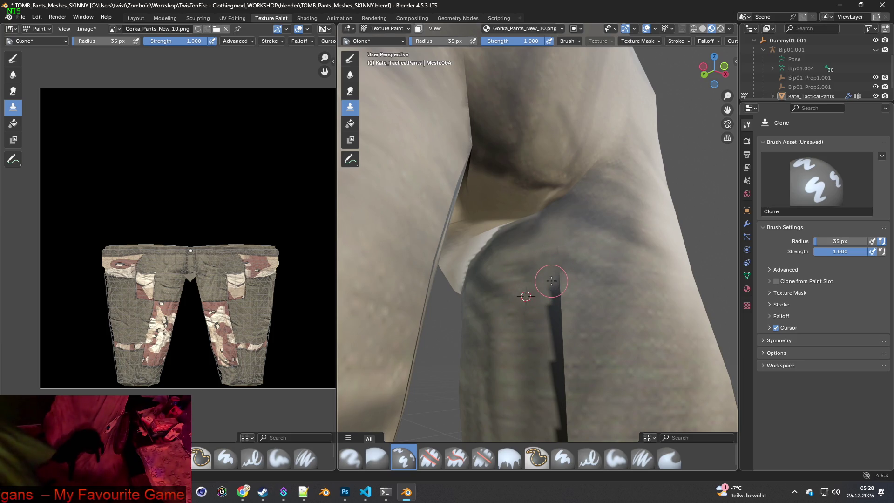
drag(558, 302, 551, 311)
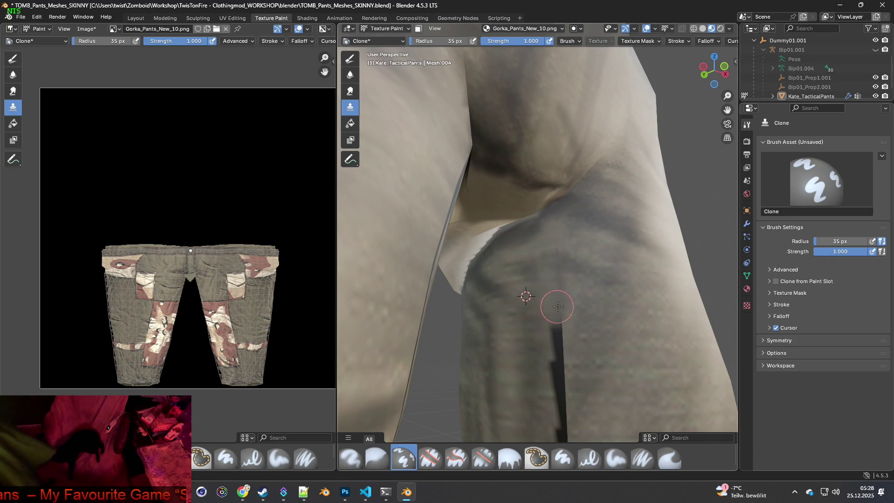
ctrl+click(587, 301)
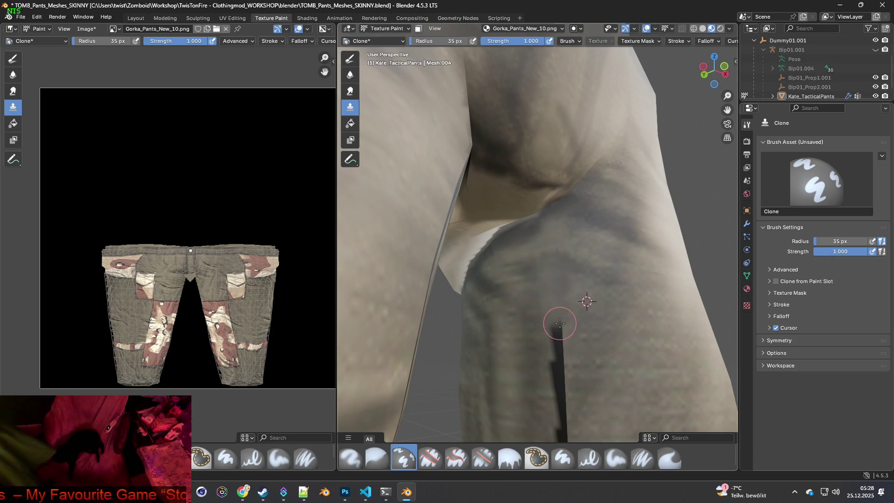
shift+middle_drag(591, 353, 599, 311)
right_click(598, 310)
Sample fabric right of the streak and clone it down over most of the streak.
ctrl+click(606, 294)
drag(570, 297, 572, 328)
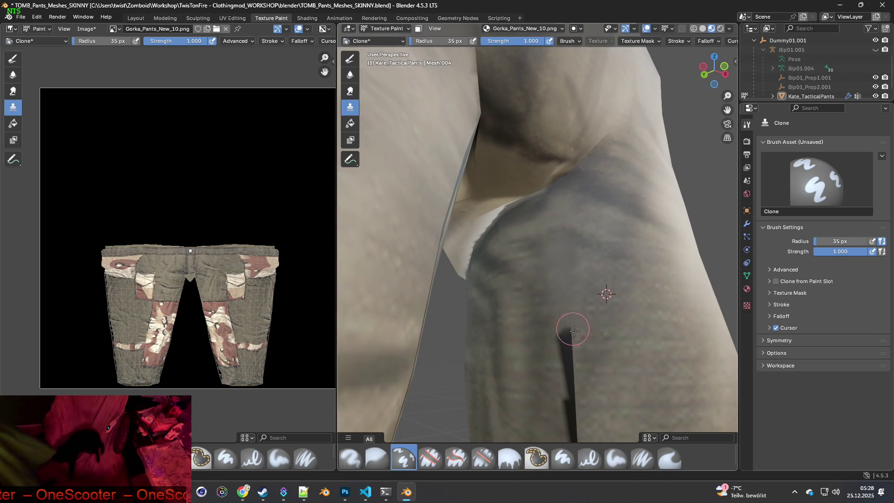
shift+middle_drag(573, 328, 576, 312)
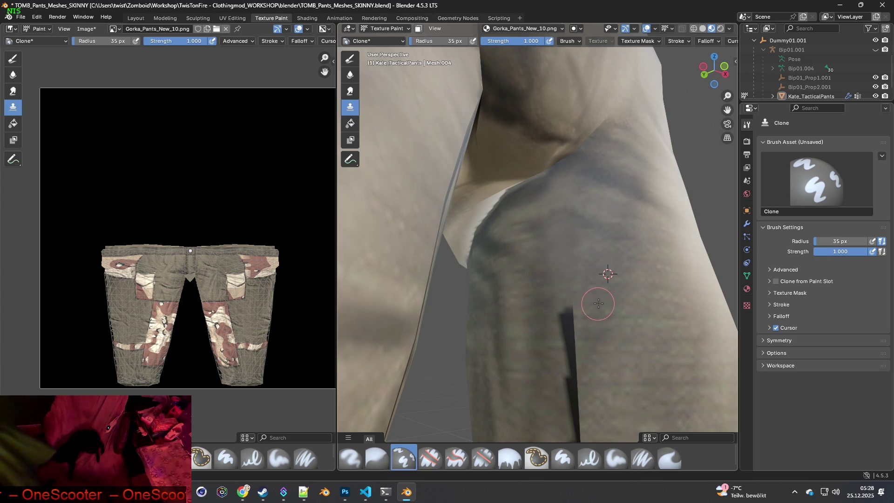
mouse_move(569, 310)
mouse_down()
mouse_move(572, 342)
mouse_move(573, 329)
mouse_move(601, 343)
mouse_move(581, 316)
mouse_move(573, 369)
mouse_up()
mouse_move(572, 369)
middle_down()
mouse_move(605, 338)
mouse_move(605, 286)
middle_up()
drag(576, 321, 581, 416)
middle_drag(581, 416, 585, 359)
key(alt+Tab)
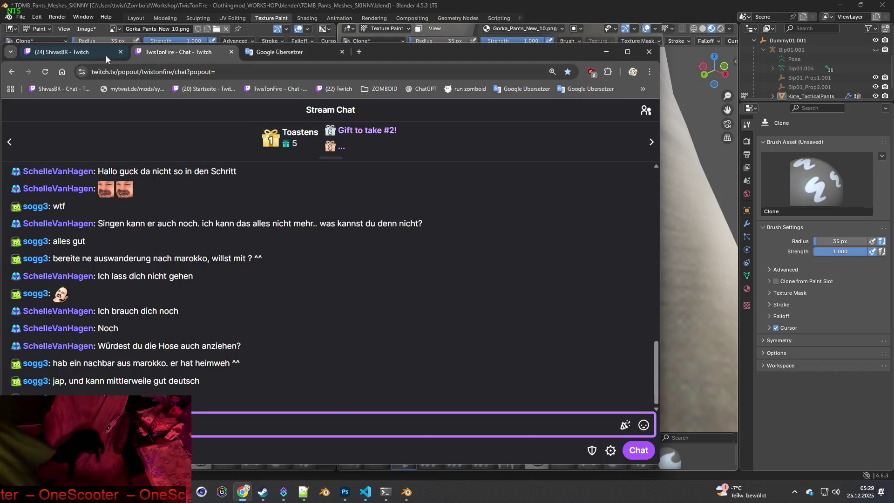
Switch to the other streamer's Twitch tab, resume the live stream, and return to Blender.
click(93, 52)
click(393, 259)
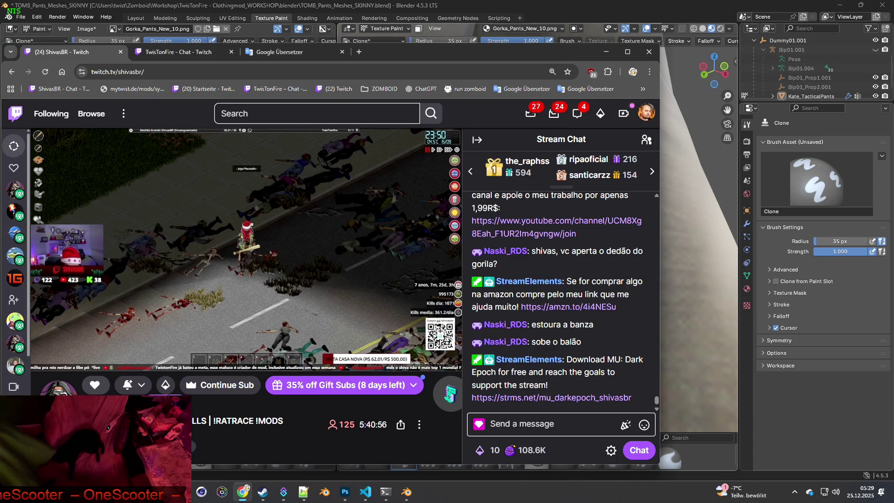
mouse_move(212, 270)
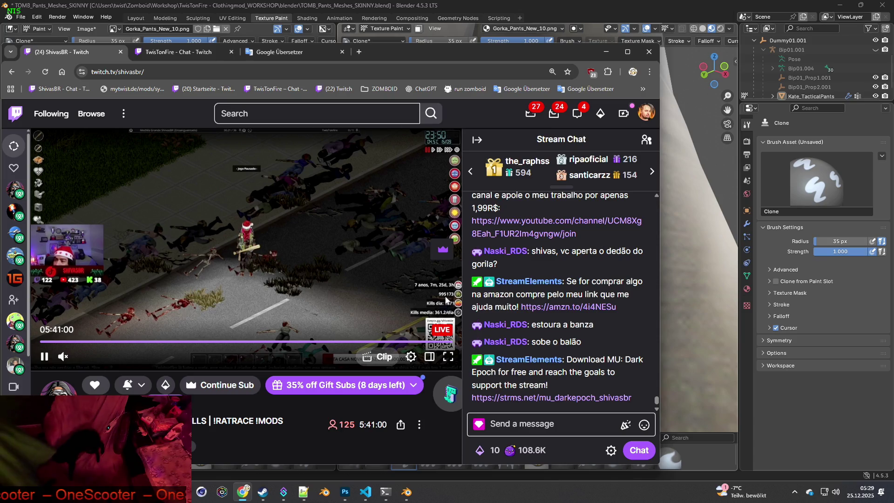
key(alt+Tab)
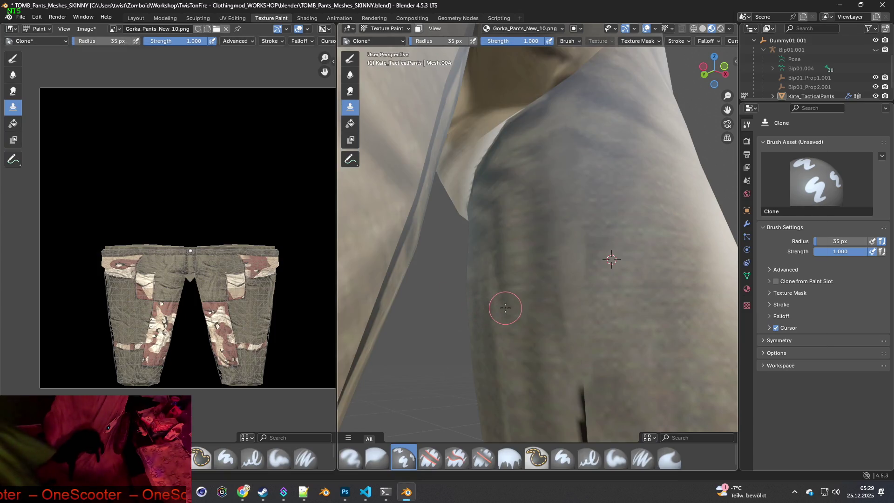
Face the knee seam, sample leg fabric, and clone it over the dark seam line.
mouse_move(591, 339)
middle_down()
mouse_move(626, 315)
mouse_move(605, 252)
middle_up()
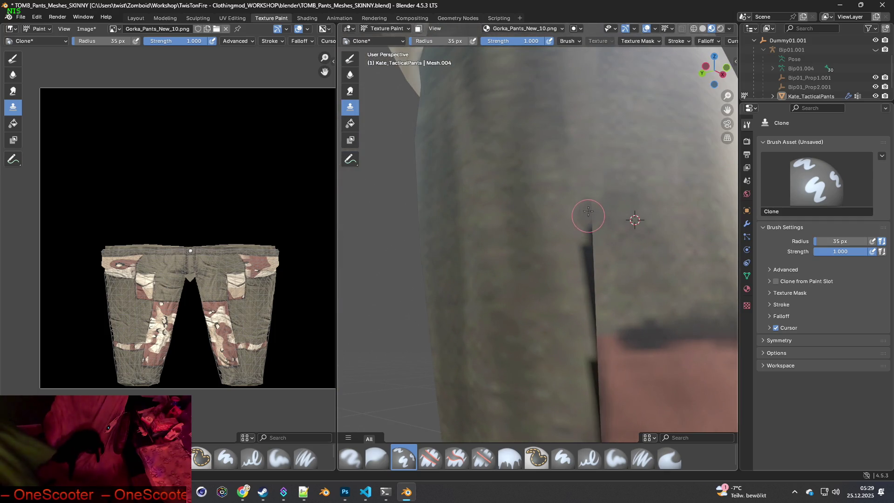
ctrl+click(544, 235)
drag(584, 222, 593, 320)
ctrl+click(544, 296)
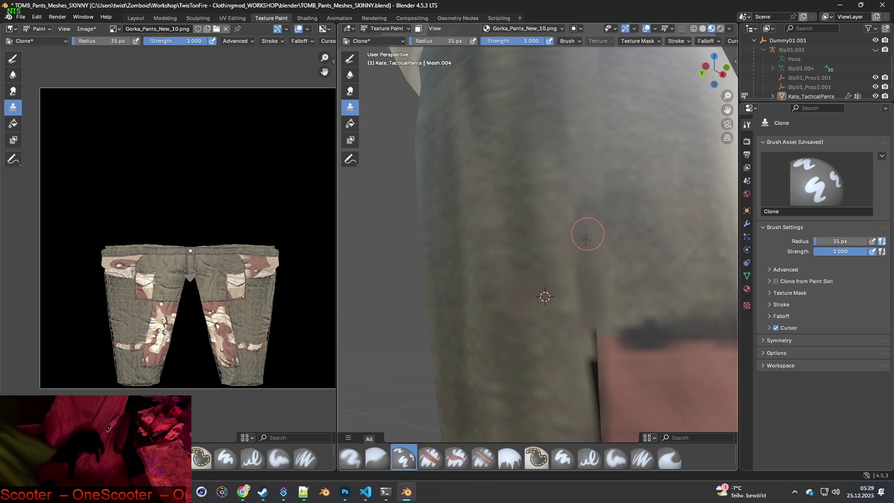
Zoom in, sample fabric beside the seam, and paint over the dark seam line.
shift+scroll(630, 249, down, 2)
ctrl+click(552, 289)
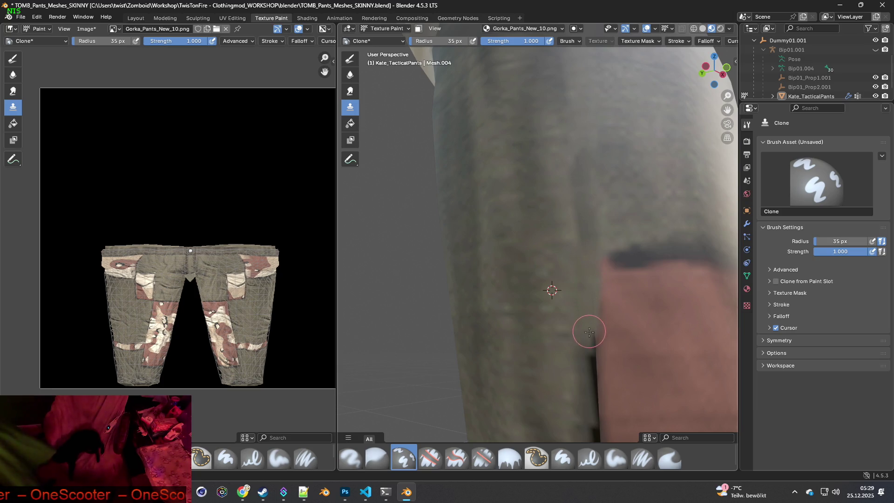
shift+scroll(567, 297, down, 2)
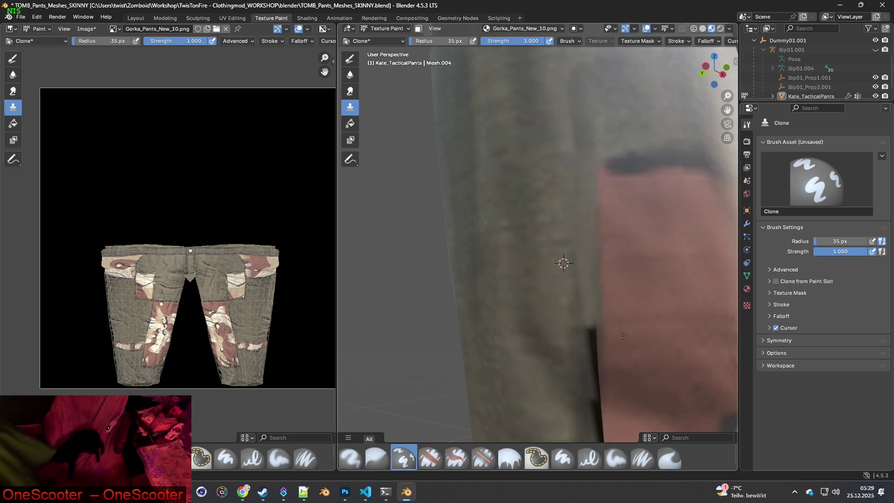
shift+scroll(563, 272, down, 2)
ctrl+click(550, 280)
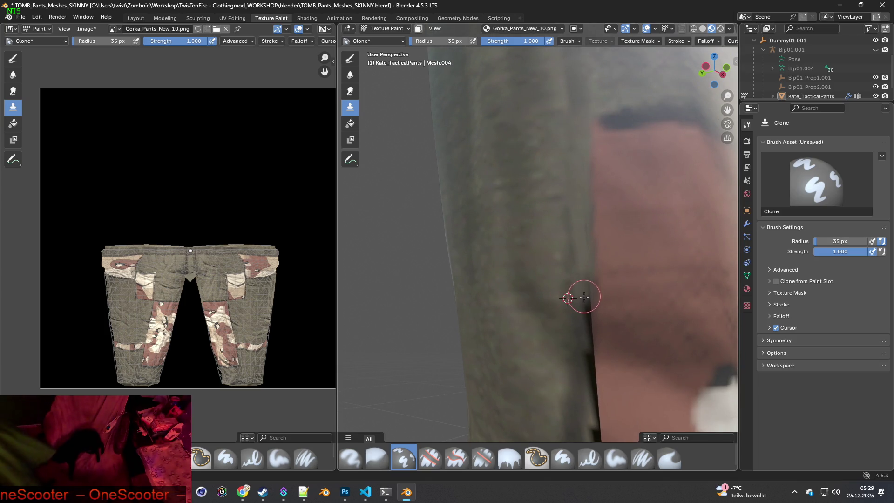
mouse_move(585, 318)
mouse_down()
mouse_move(585, 363)
mouse_move(585, 321)
mouse_up()
Re-sample near the seam and clone pink camo over the green seam area.
shift+scroll(583, 302, down, 2)
ctrl+click(579, 257)
drag(584, 319, 586, 342)
ctrl+click(621, 319)
mouse_move(595, 292)
mouse_down()
mouse_move(599, 375)
mouse_move(614, 408)
mouse_move(616, 381)
mouse_up()
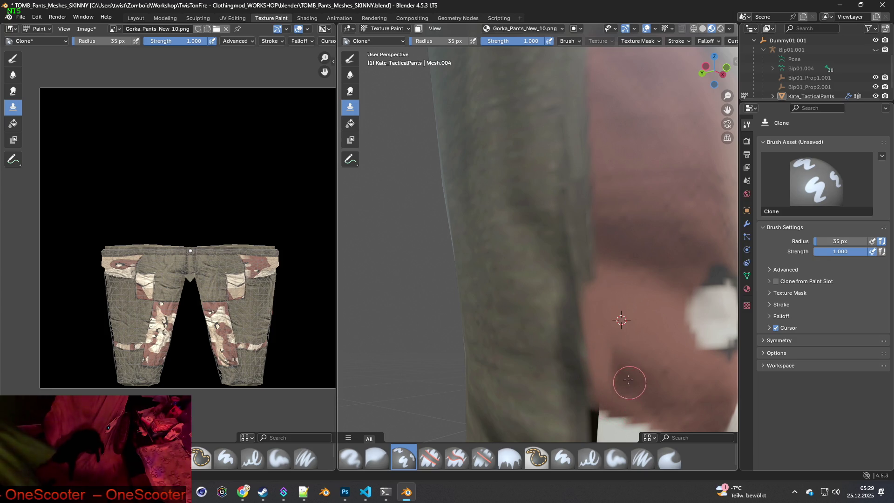
Sample the camo knee band and paint white camo over the dark seam edge.
middle_drag(647, 371, 600, 331)
ctrl+click(585, 315)
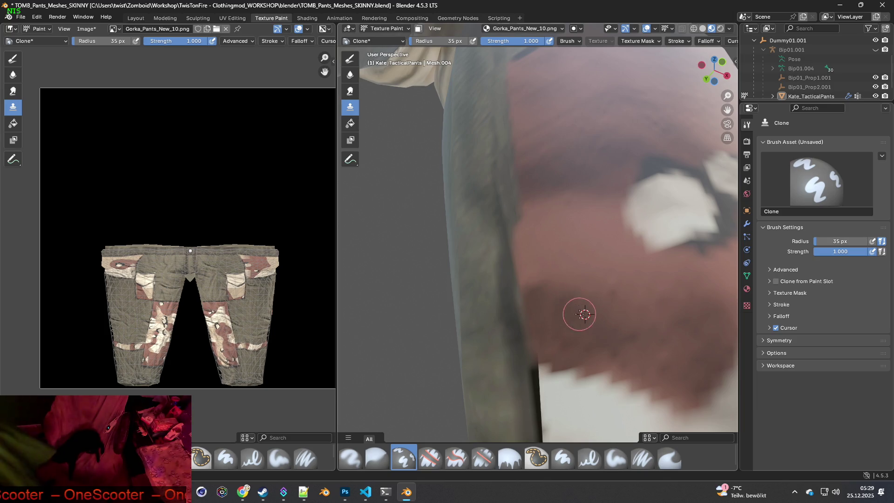
scroll(582, 315, up, 4)
middle_drag(581, 315, 615, 326)
scroll(615, 326, down, 3)
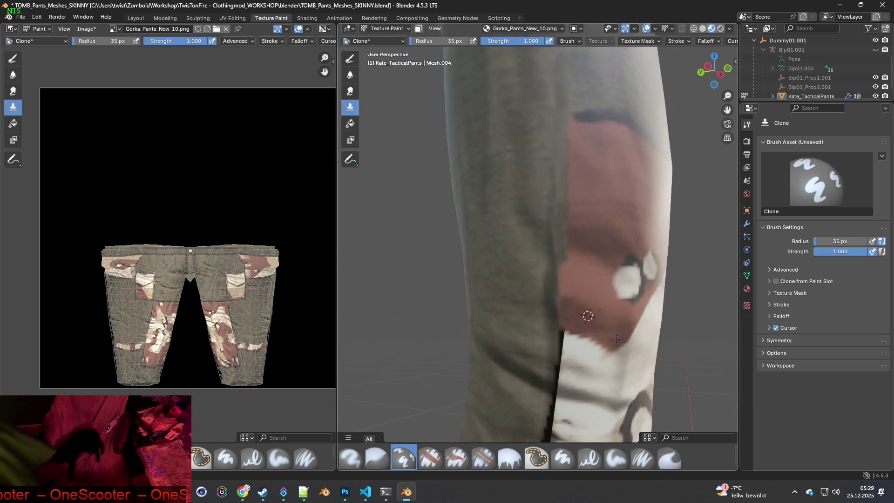
middle_drag(585, 270, 558, 210)
scroll(558, 210, up, 5)
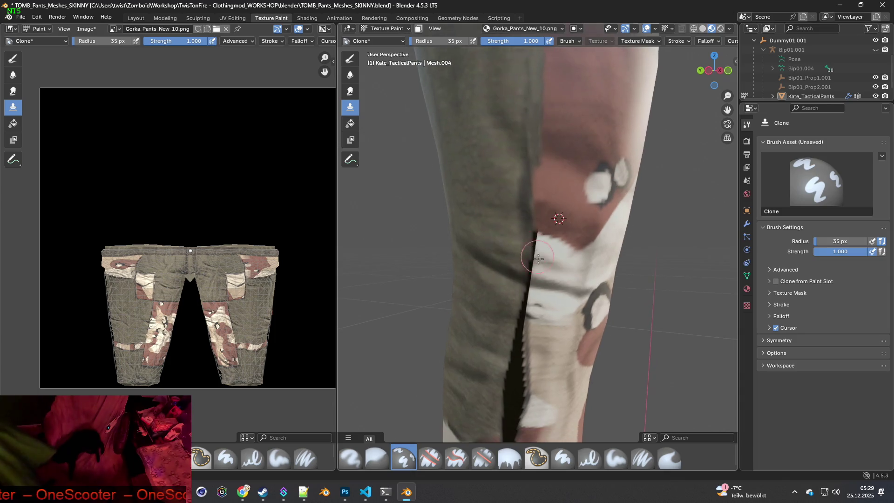
mouse_move(536, 232)
mouse_down()
mouse_move(534, 209)
mouse_move(534, 245)
mouse_up()
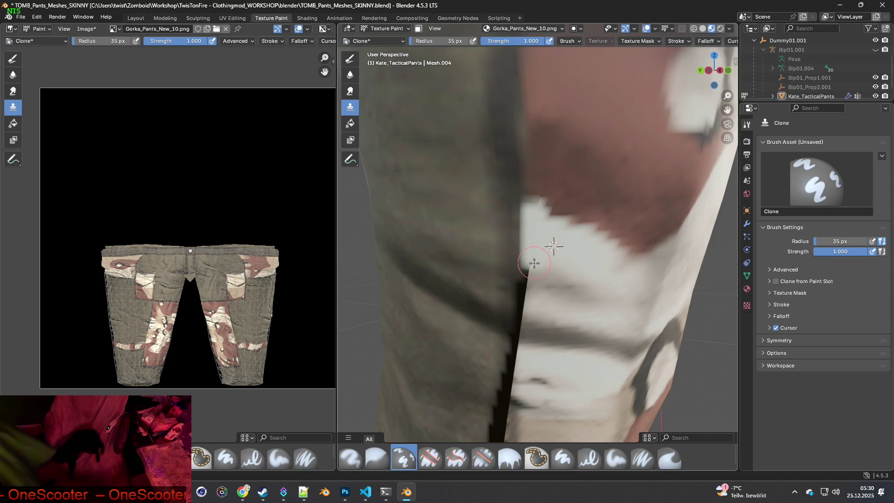
drag(528, 297, 528, 311)
Set the clone source on green fabric higher up the leg.
mouse_move(541, 313)
middle_down()
mouse_move(549, 289)
mouse_move(575, 285)
mouse_move(509, 272)
middle_up()
ctrl+click(471, 260)
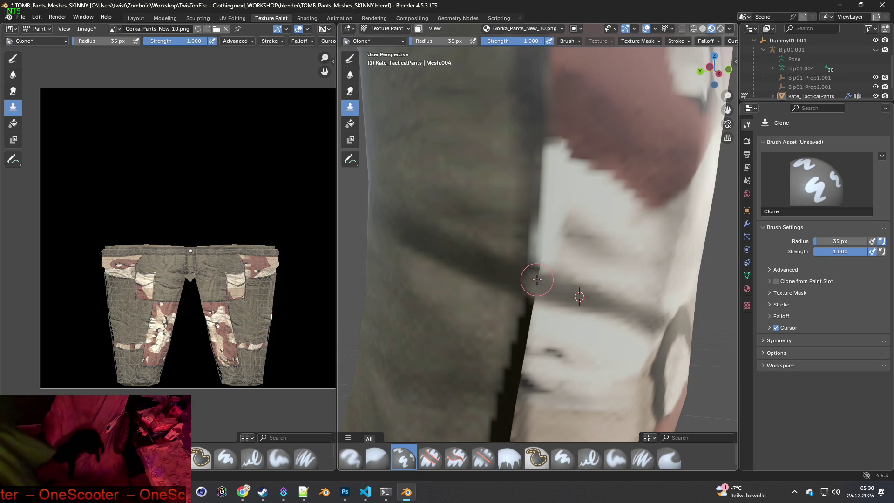
ctrl+click(480, 265)
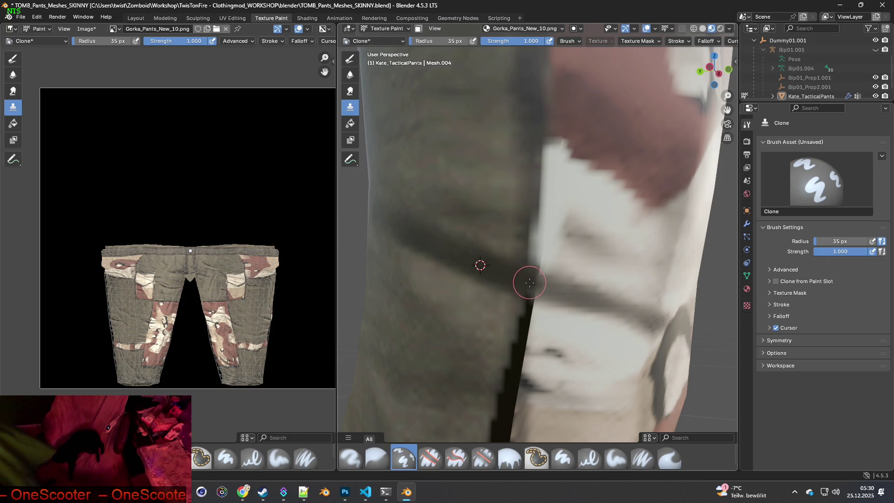
ctrl+click(493, 237)
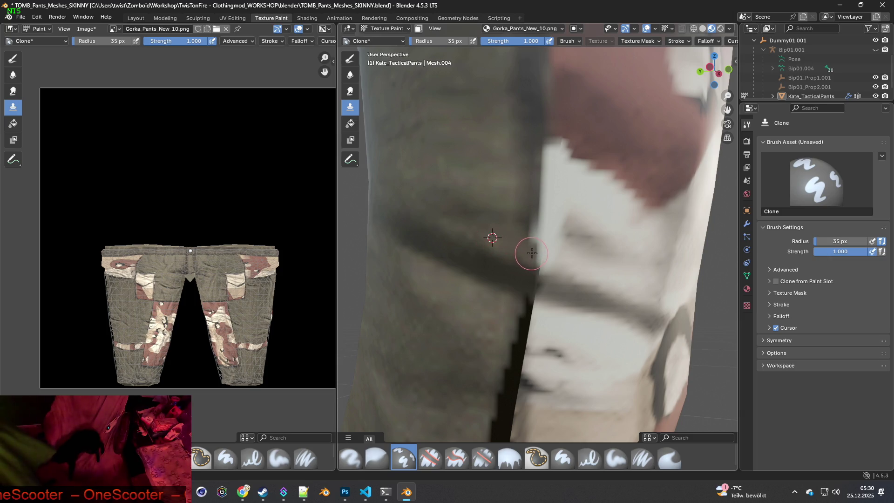
ctrl+click(501, 209)
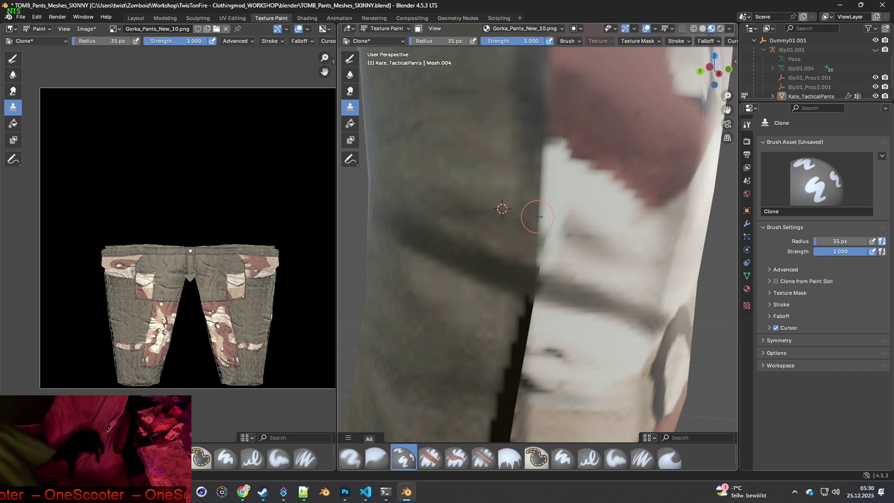
scroll(538, 216, down, 1)
Clone a light stroke across the white band, then re-sample on the green fabric.
ctrl+click(560, 202)
mouse_move(558, 214)
mouse_down()
mouse_move(579, 240)
mouse_move(603, 248)
mouse_up()
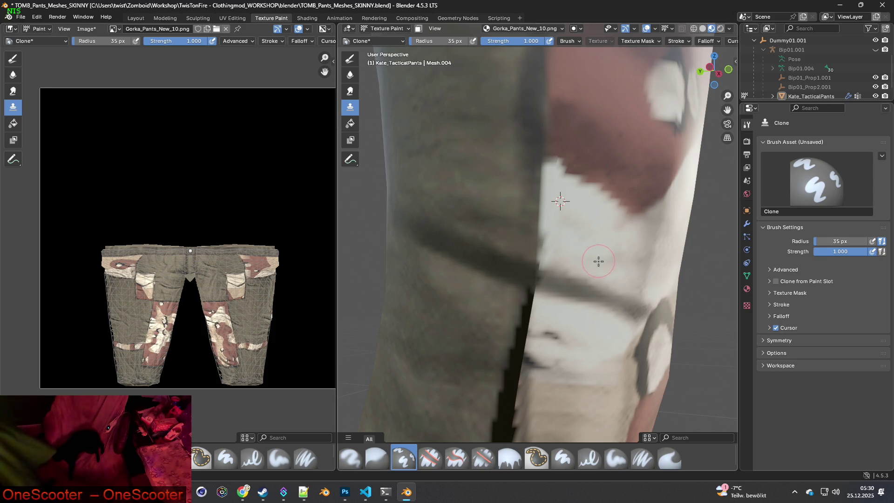
mouse_move(600, 264)
middle_down()
mouse_move(592, 260)
mouse_move(601, 253)
mouse_move(624, 256)
middle_up()
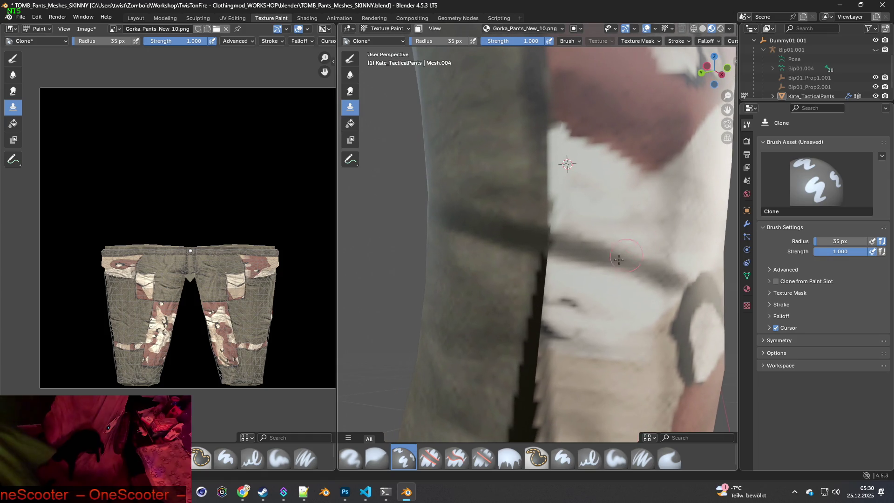
ctrl+click(579, 287)
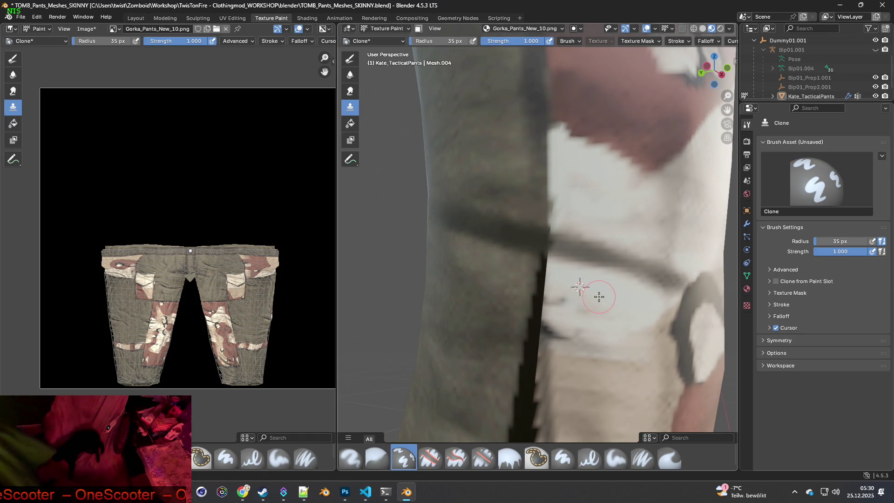
ctrl+click(506, 278)
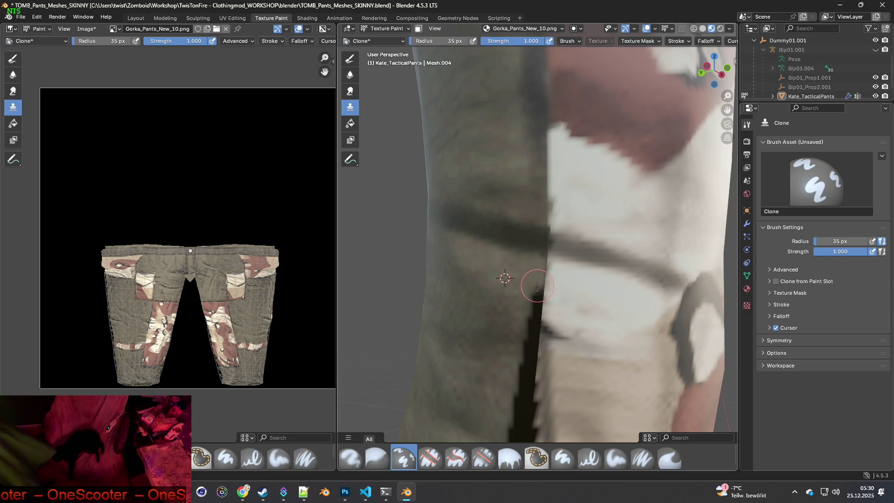
middle_drag(532, 298, 535, 294)
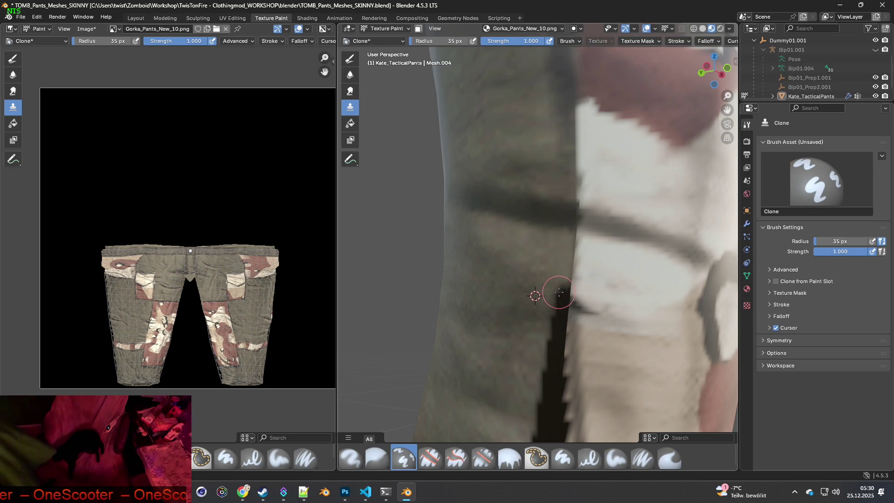
mouse_move(601, 341)
middle_down()
mouse_move(622, 355)
mouse_move(525, 259)
middle_up()
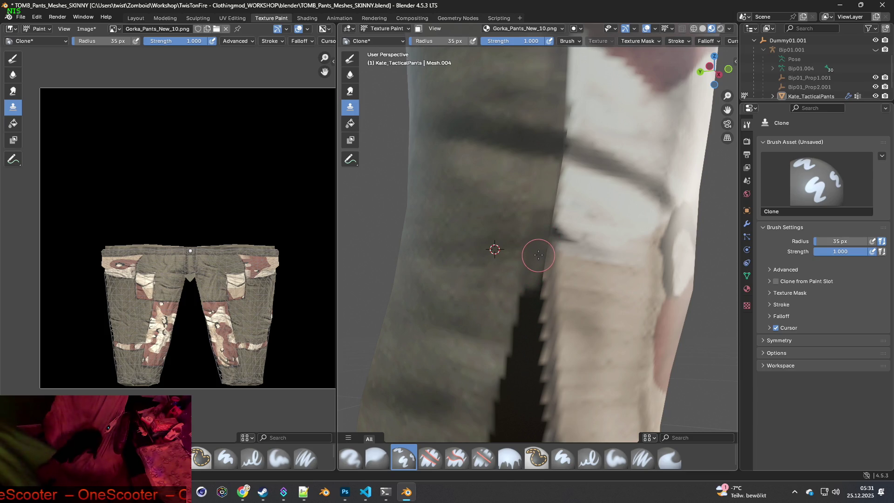
Sample the green leg and paint grey fabric over the top of the dark cuff gap.
ctrl+click(493, 278)
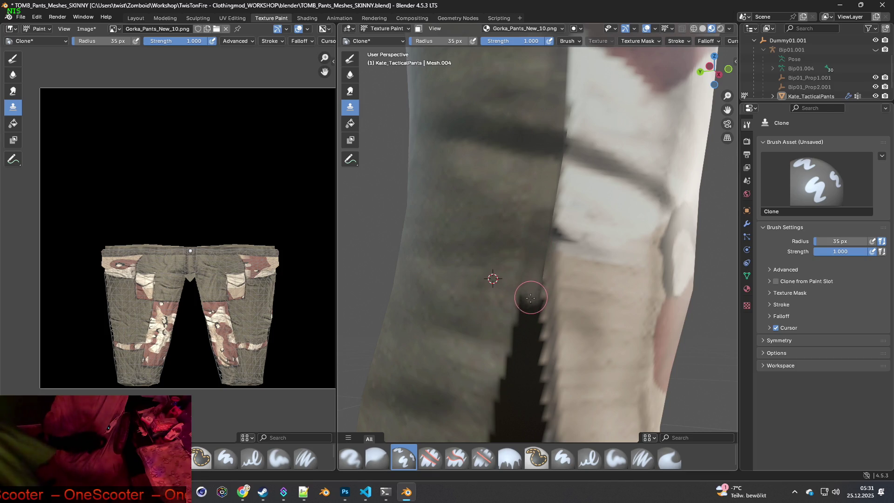
ctrl+click(600, 205)
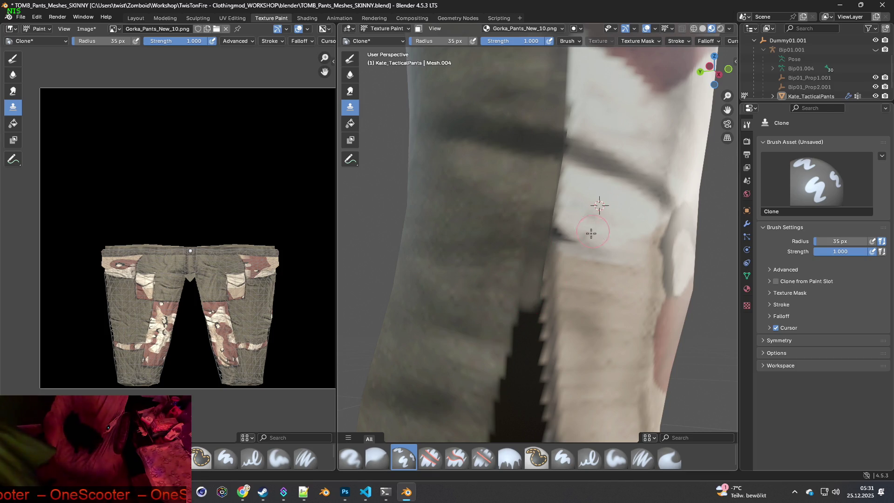
ctrl+click(508, 222)
drag(533, 235, 523, 279)
middle_drag(523, 280, 491, 244)
ctrl+click(509, 222)
mouse_move(529, 233)
mouse_down()
mouse_move(513, 319)
mouse_move(520, 288)
mouse_up()
ctrl+click(480, 297)
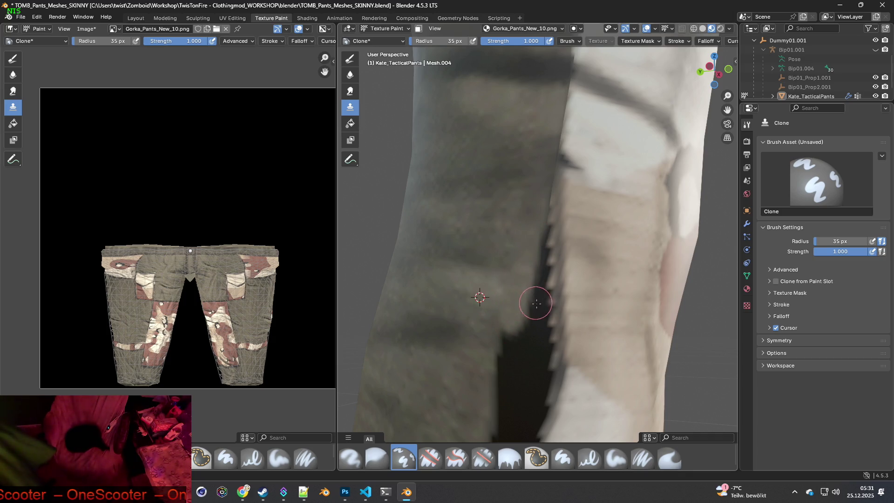
Lighten the dark gap edge with cloned beige fabric along its length.
middle_drag(533, 303, 581, 339)
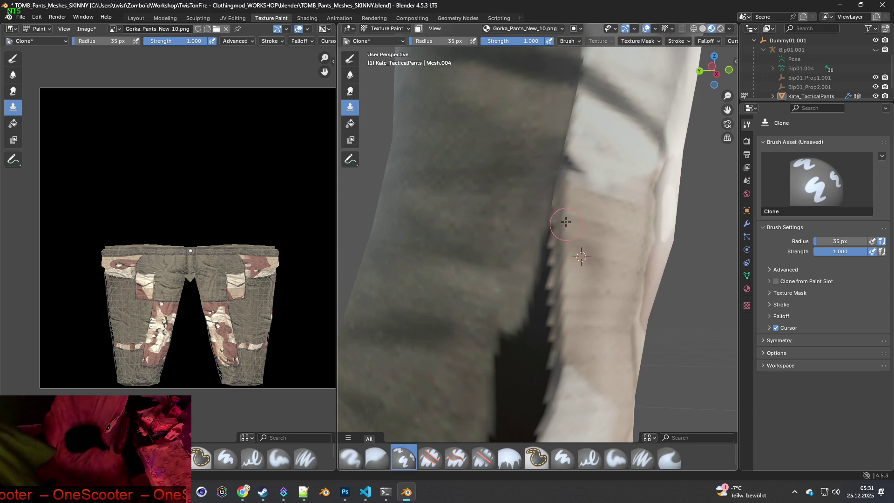
drag(567, 195, 551, 304)
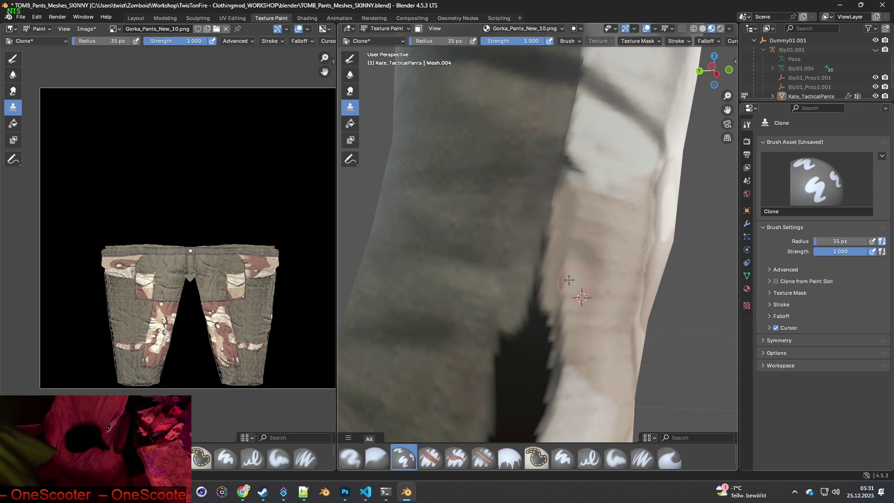
drag(562, 264, 553, 305)
middle_drag(553, 305, 548, 303)
right_click(548, 305)
drag(516, 289, 524, 329)
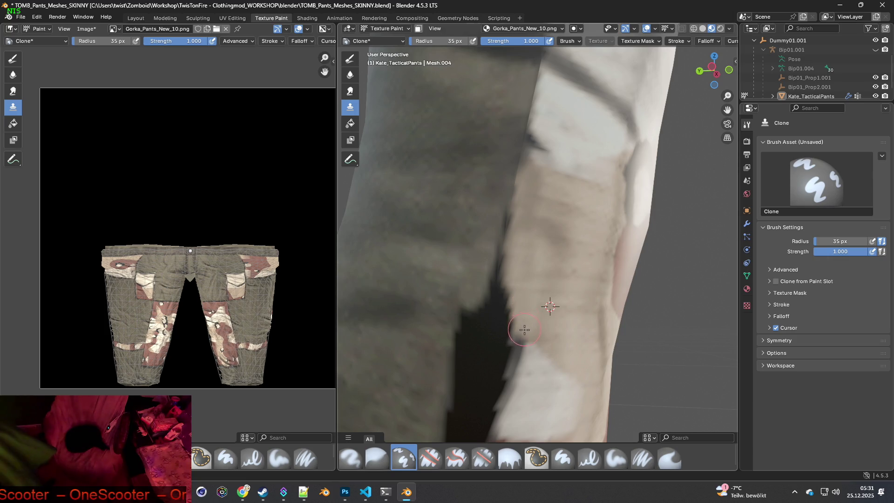
mouse_move(535, 372)
mouse_down()
mouse_move(515, 356)
mouse_move(500, 414)
mouse_up()
shift+middle_drag(500, 414, 514, 360)
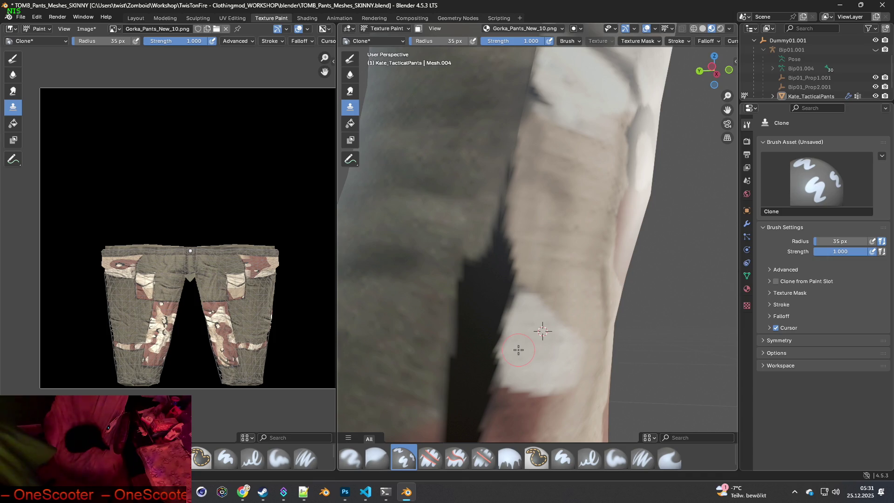
mouse_move(506, 370)
mouse_down()
mouse_move(503, 359)
mouse_move(505, 370)
mouse_up()
Sample the green and grey fabric and paint over the dark seam beside the white patch.
ctrl+click(419, 320)
mouse_move(482, 252)
mouse_down()
mouse_move(499, 164)
mouse_move(487, 223)
mouse_up()
mouse_move(486, 224)
middle_down()
mouse_move(511, 342)
mouse_move(545, 284)
middle_up()
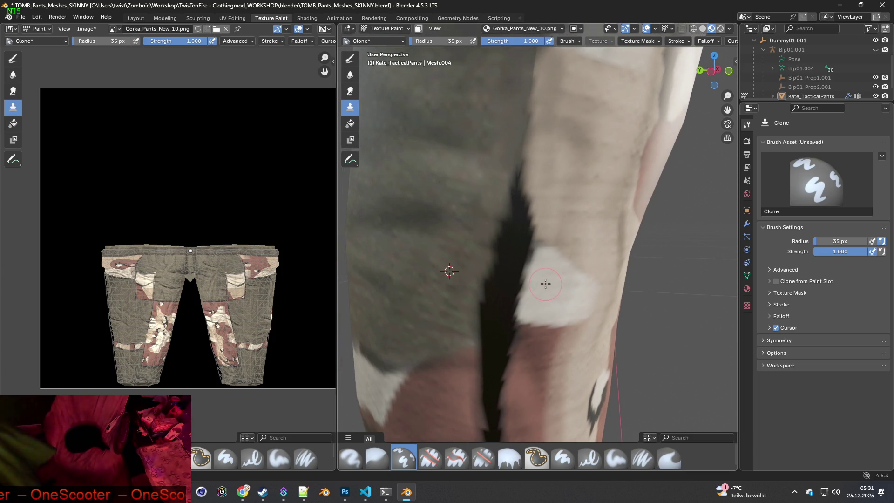
mouse_move(531, 265)
mouse_down()
mouse_move(519, 257)
mouse_move(512, 275)
mouse_move(511, 303)
mouse_move(526, 298)
mouse_up()
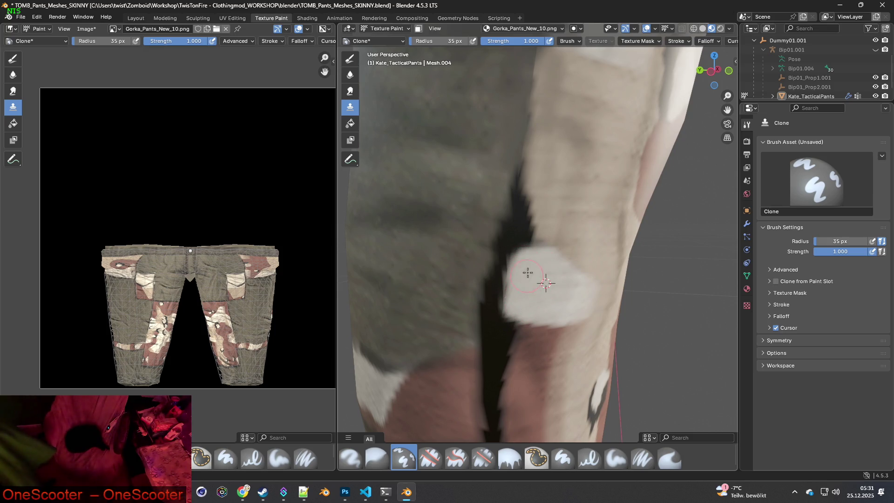
drag(535, 255, 511, 244)
ctrl+click(467, 188)
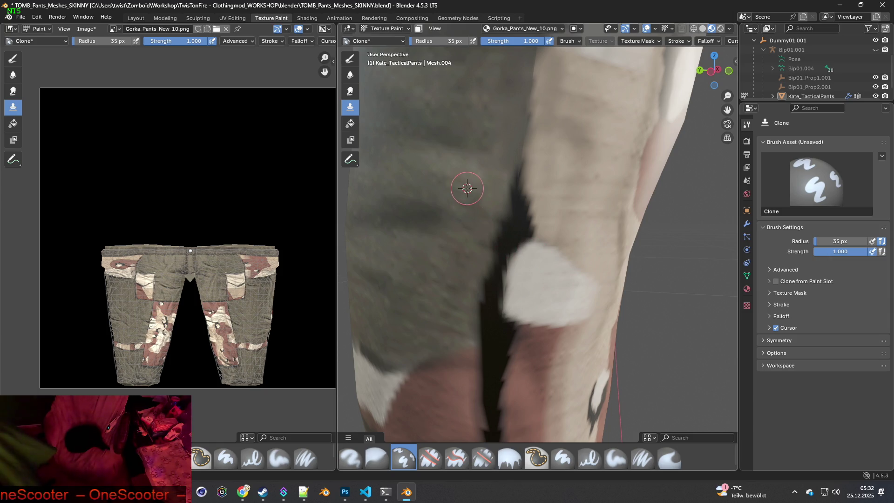
mouse_move(509, 181)
mouse_down()
mouse_move(488, 280)
mouse_move(489, 333)
mouse_move(473, 335)
mouse_move(481, 278)
mouse_move(492, 283)
mouse_move(531, 205)
mouse_move(534, 228)
mouse_move(530, 168)
mouse_up()
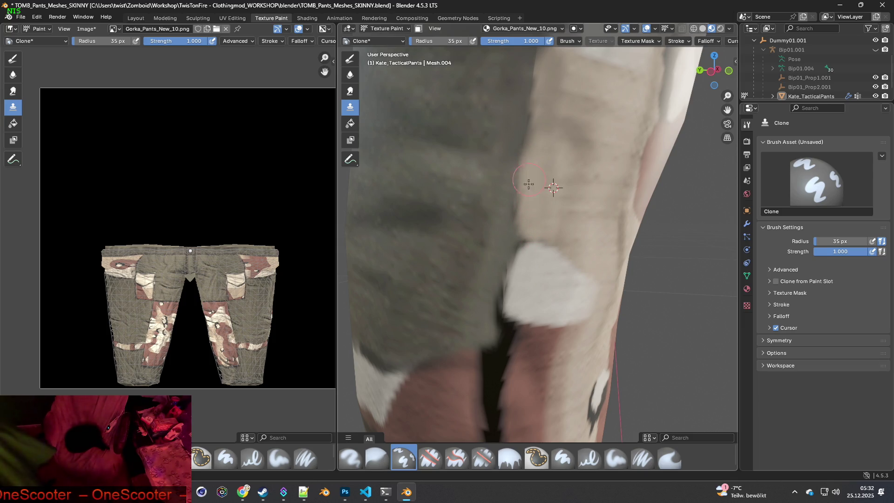
Clone a bright stroke up the seam and brighten the white patch's upper edge.
shift+middle_drag(533, 216, 529, 231)
mouse_move(522, 175)
mouse_down()
mouse_move(534, 114)
mouse_move(529, 81)
mouse_move(587, 185)
mouse_up()
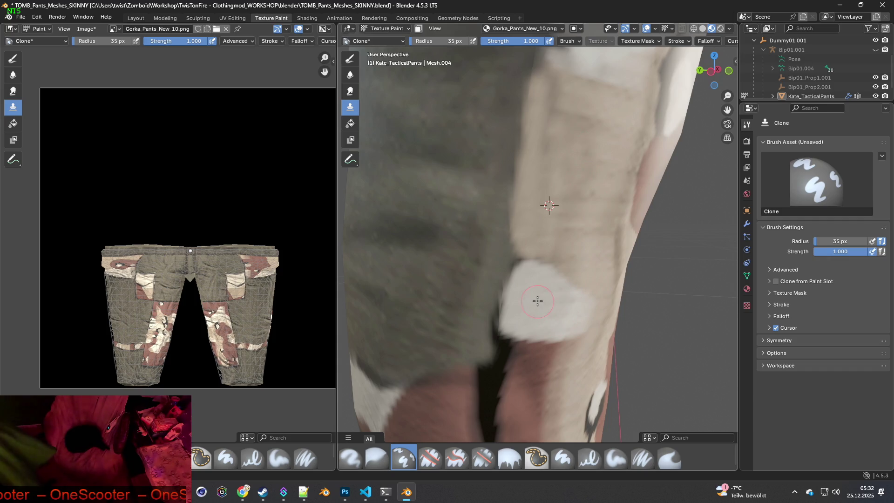
mouse_move(529, 285)
mouse_down()
mouse_move(523, 269)
mouse_move(509, 284)
mouse_move(511, 312)
mouse_up()
Sample pink fabric below the crease and paint it over the dark crease.
shift+middle_drag(517, 331, 518, 250)
ctrl+click(438, 349)
mouse_move(469, 323)
mouse_down()
mouse_move(480, 306)
mouse_move(509, 296)
mouse_move(479, 326)
mouse_move(501, 338)
mouse_move(485, 356)
mouse_move(507, 365)
mouse_up()
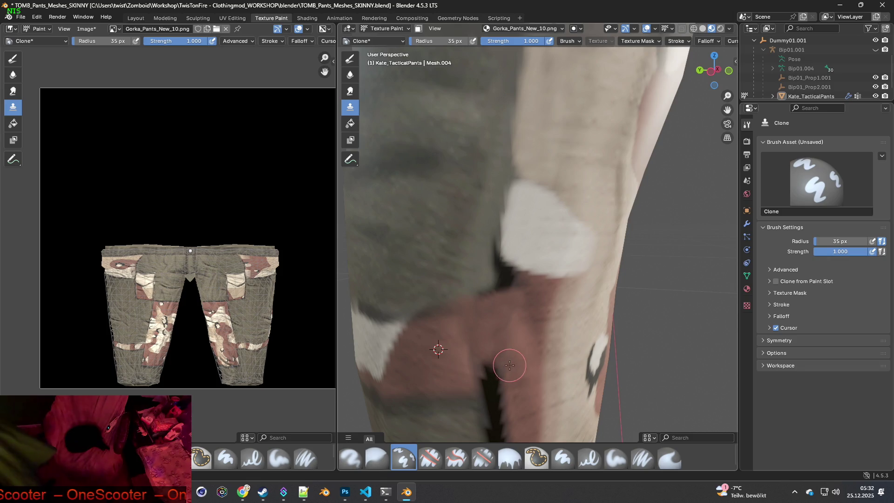
shift+middle_drag(507, 365, 507, 323)
ctrl+click(455, 336)
mouse_move(490, 330)
mouse_down()
mouse_move(509, 339)
mouse_move(486, 344)
mouse_move(523, 359)
mouse_move(510, 326)
mouse_up()
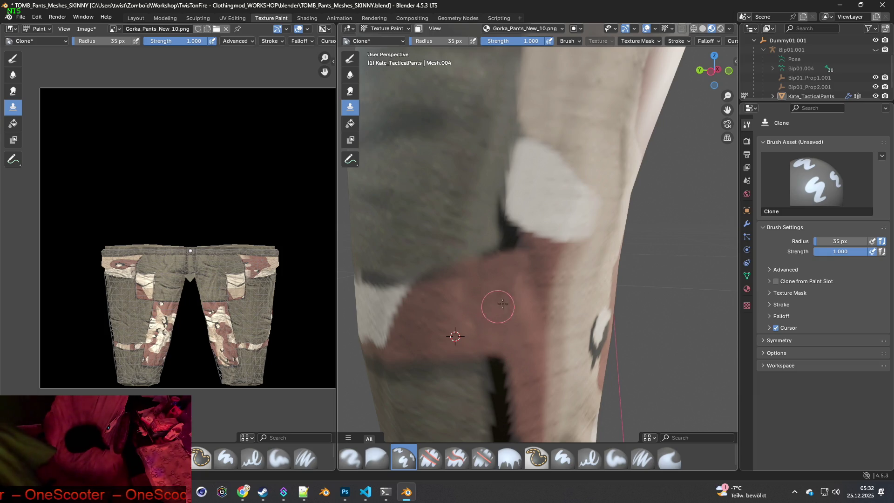
Set new clone sources and rotate the view to another side of the leg.
ctrl+click(523, 331)
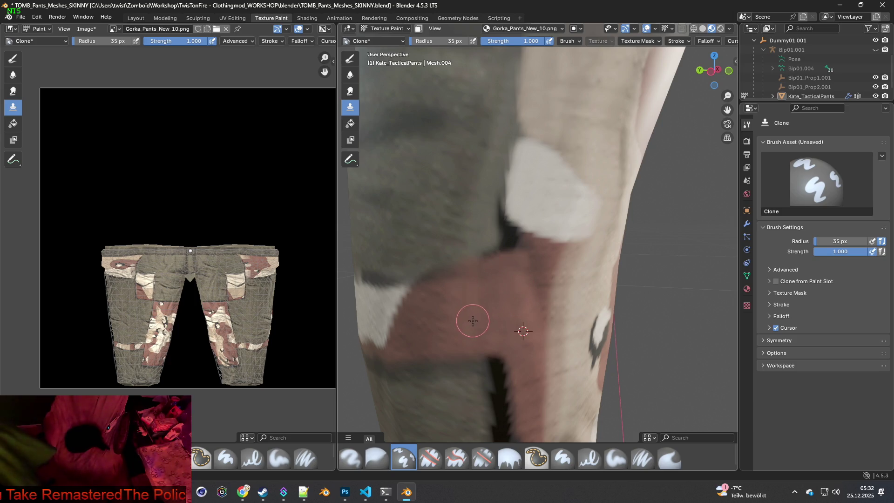
mouse_move(457, 313)
middle_down()
mouse_move(457, 293)
mouse_move(422, 278)
mouse_move(507, 299)
mouse_move(464, 304)
middle_up()
ctrl+click(427, 277)
mouse_move(467, 273)
middle_down()
mouse_move(463, 314)
mouse_move(469, 292)
middle_up()
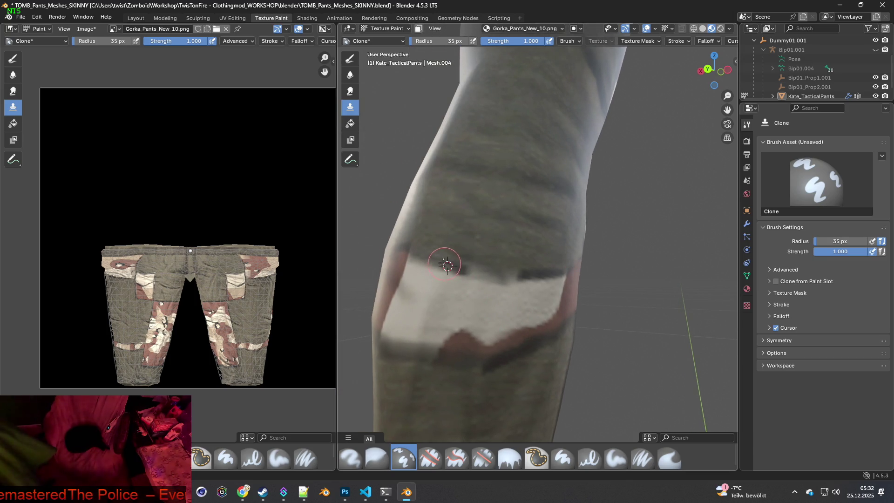
Zoom in and clone a darker stroke along the white patch's top edge.
scroll(461, 261, up, 2)
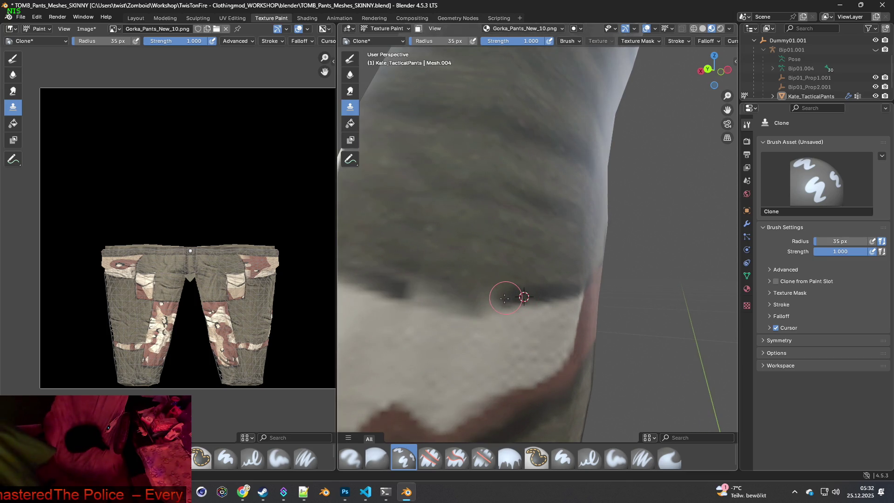
ctrl+click(383, 282)
drag(384, 283, 468, 305)
scroll(539, 325, down, 2)
Set new clone sources on the leg fabric while orbiting to another side of the leg.
ctrl+click(521, 272)
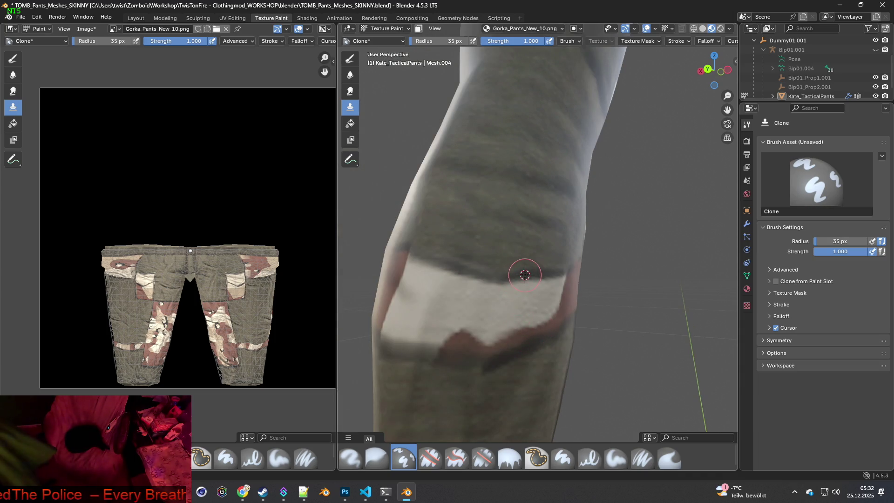
scroll(499, 293, up, 1)
middle_drag(502, 319, 515, 320)
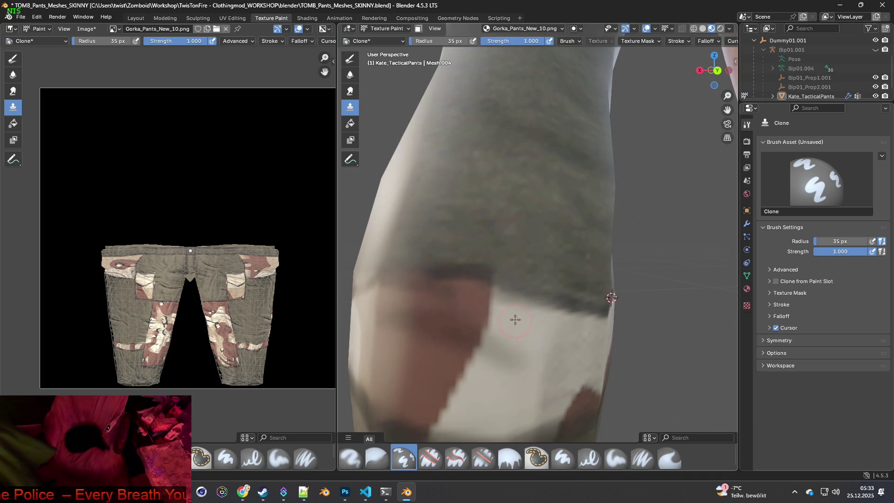
ctrl+click(469, 270)
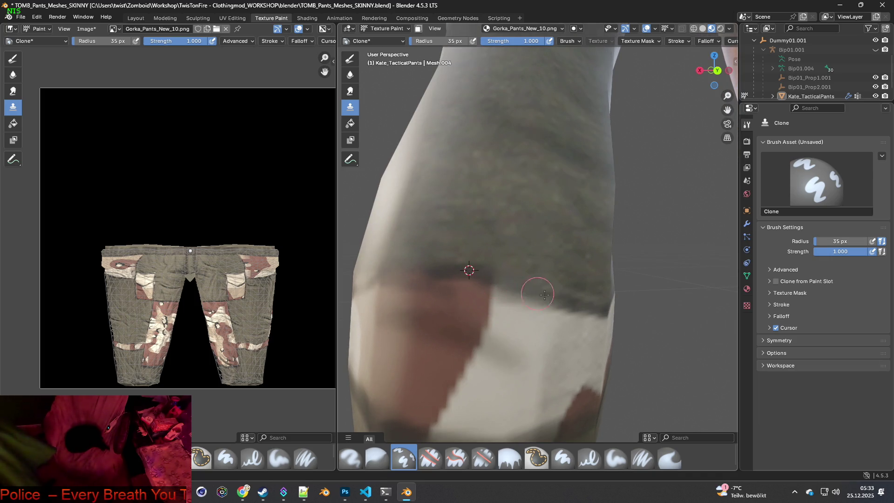
mouse_move(565, 302)
middle_down()
mouse_move(535, 305)
mouse_move(577, 305)
mouse_move(551, 305)
mouse_move(560, 306)
middle_up()
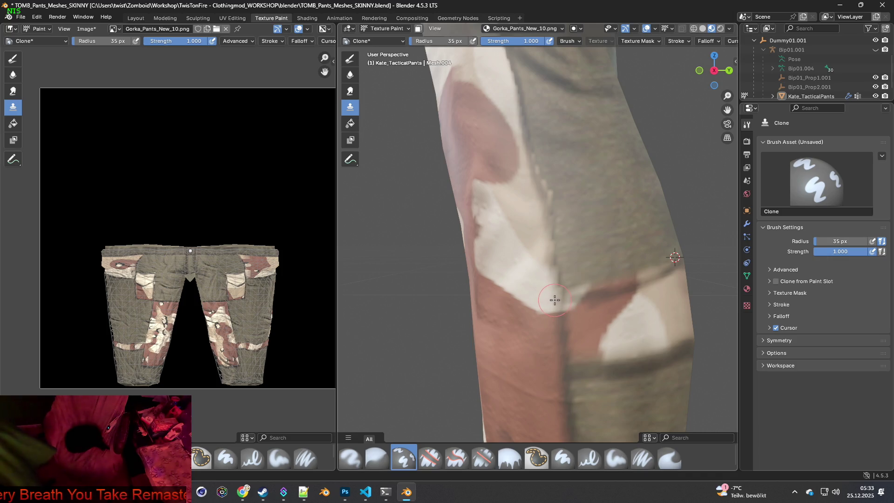
Bring the inner leg into view and clone fabric over the top of the dark stripe.
mouse_move(616, 275)
middle_down()
mouse_move(549, 263)
mouse_move(613, 244)
mouse_move(540, 285)
mouse_move(530, 295)
mouse_move(543, 303)
mouse_move(531, 325)
middle_up()
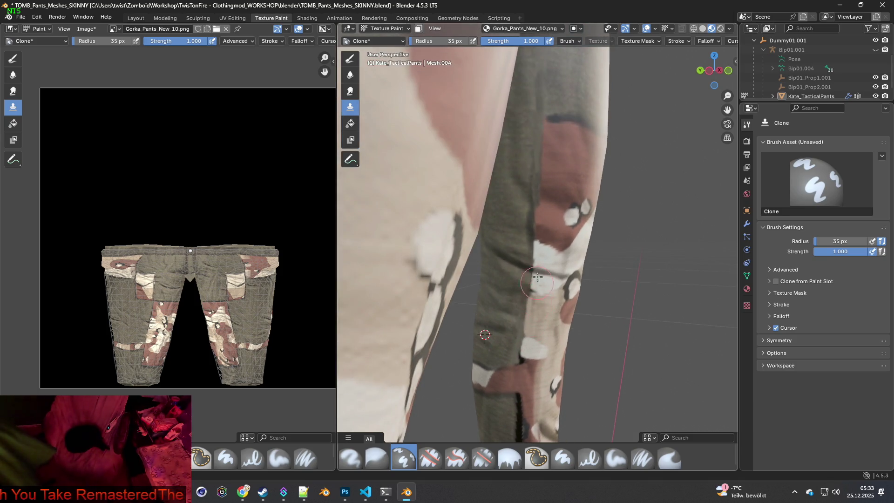
scroll(538, 280, up, 8)
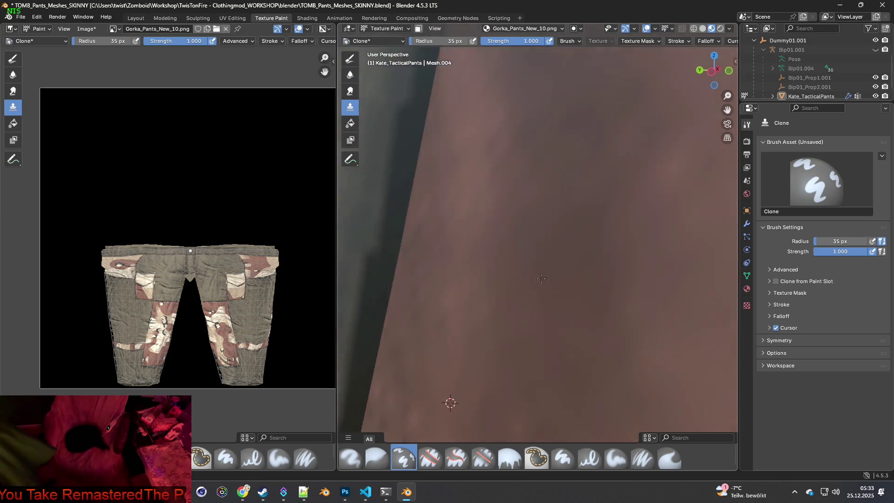
scroll(540, 280, down, 5)
mouse_move(540, 280)
middle_down()
mouse_move(528, 330)
mouse_move(541, 299)
middle_up()
scroll(528, 330, up, 2)
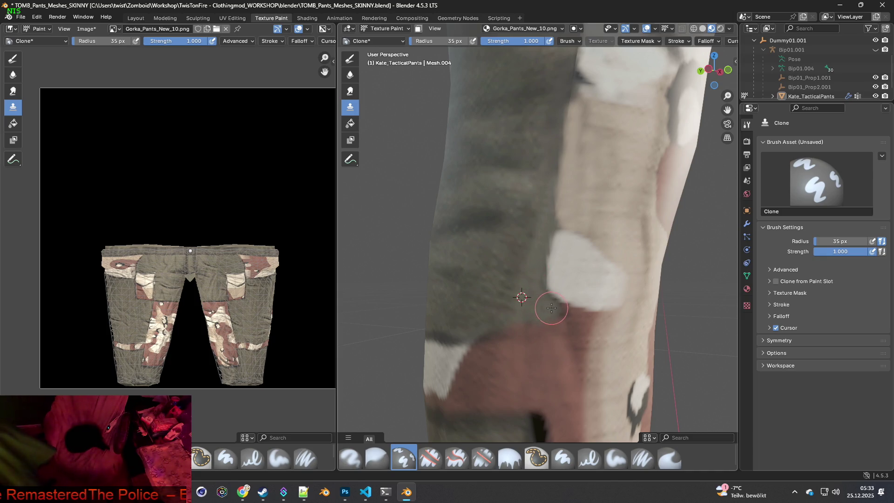
shift+scroll(512, 297, down, 5)
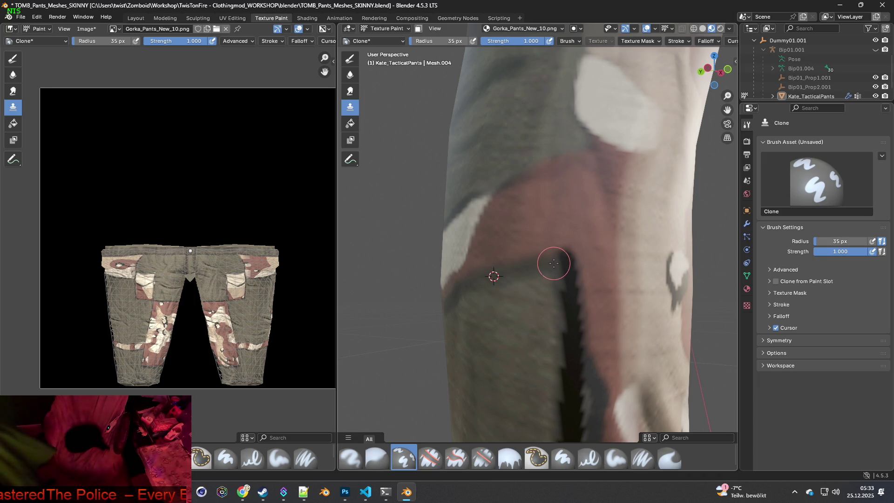
middle_drag(568, 285, 581, 295)
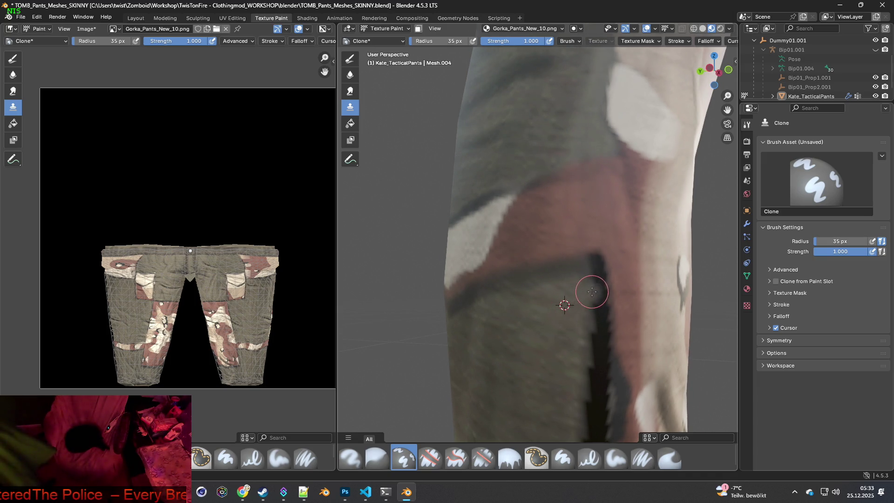
drag(599, 281, 598, 265)
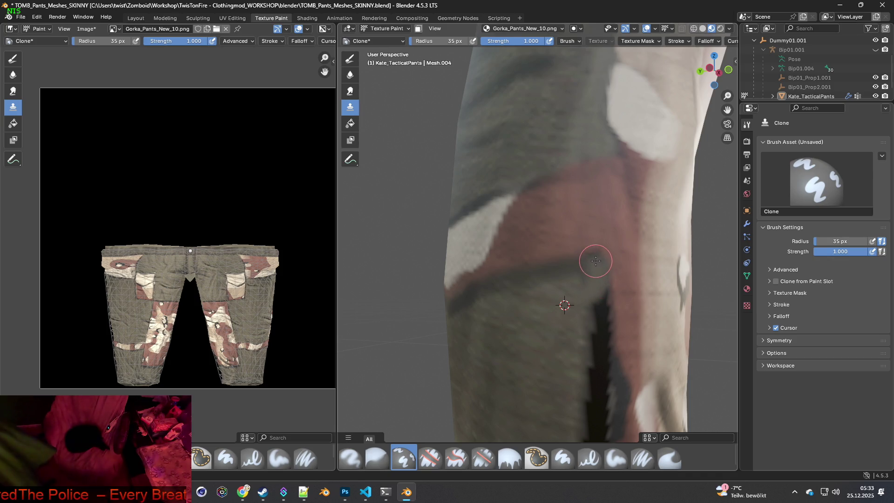
ctrl+click(567, 320)
mouse_move(592, 316)
mouse_down()
mouse_move(599, 289)
mouse_move(601, 340)
mouse_move(593, 330)
mouse_up()
Keep cloning fabric further down the dark inner-leg stripe from fresh source points.
shift+middle_drag(598, 365, 577, 296)
ctrl+click(523, 251)
mouse_move(569, 241)
mouse_down()
mouse_move(559, 272)
mouse_move(572, 274)
mouse_move(572, 291)
mouse_move(554, 313)
mouse_move(567, 305)
mouse_move(567, 325)
mouse_up()
ctrl+click(523, 282)
shift+middle_drag(585, 385, 572, 315)
ctrl+click(509, 268)
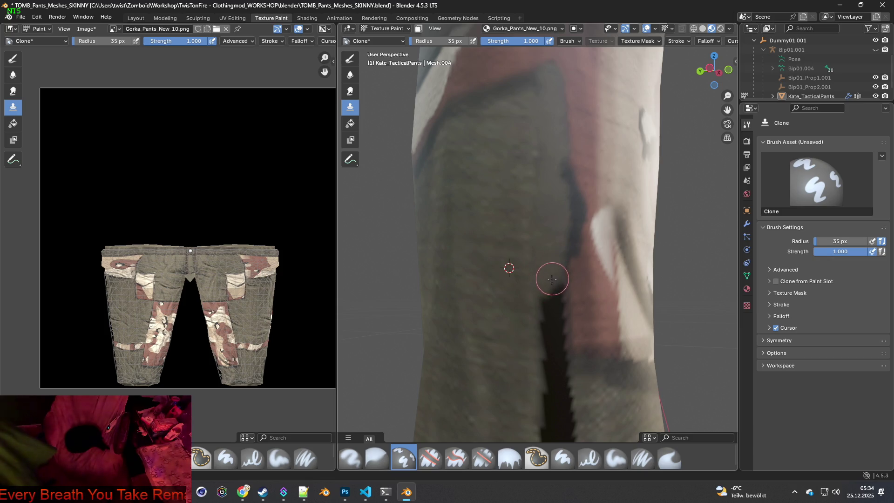
mouse_move(555, 303)
mouse_down()
mouse_move(557, 323)
mouse_move(538, 309)
mouse_move(559, 340)
mouse_move(546, 337)
mouse_up()
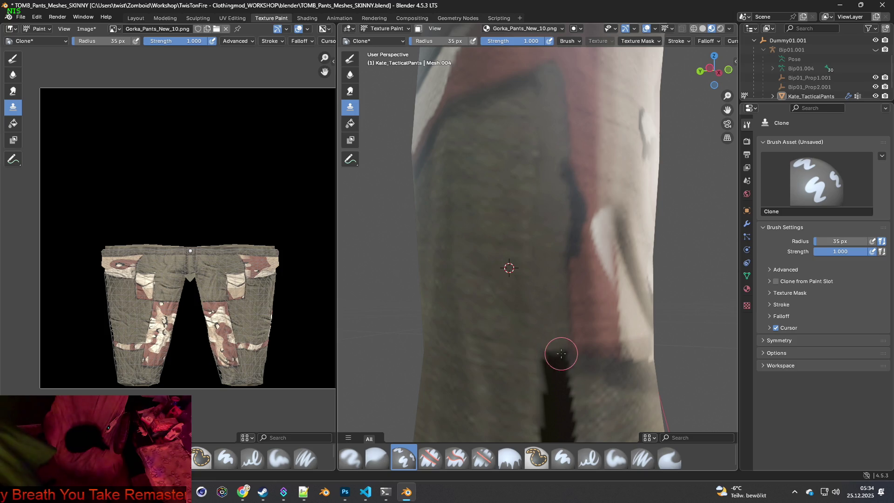
shift+middle_drag(561, 354, 542, 245)
ctrl+click(485, 278)
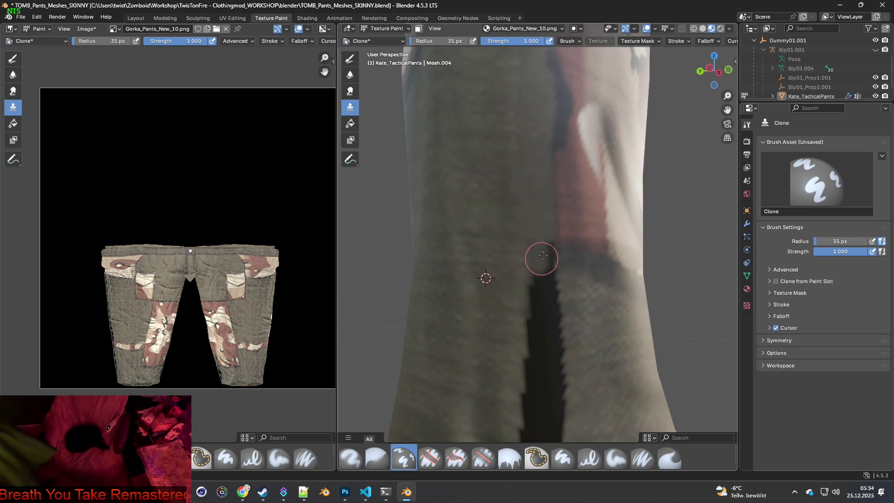
ctrl+click(493, 300)
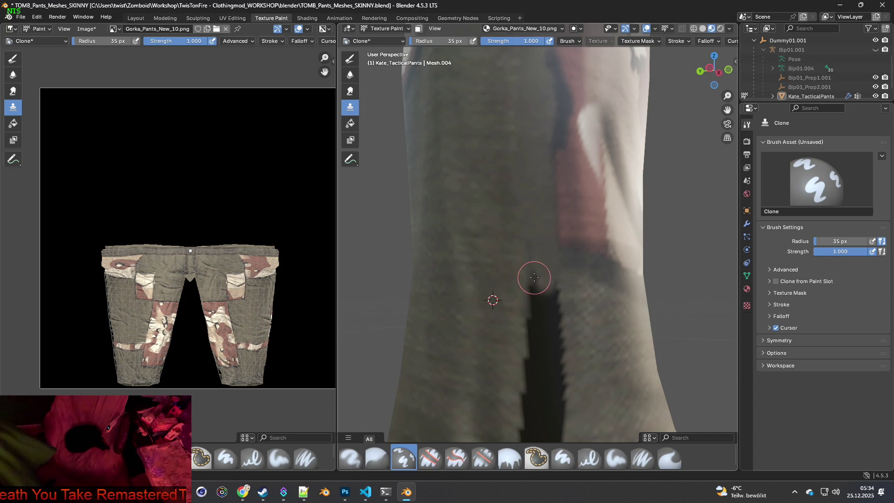
drag(535, 276, 529, 255)
mouse_move(552, 299)
mouse_down()
mouse_move(553, 289)
mouse_move(569, 349)
mouse_up()
shift+middle_drag(568, 349, 499, 289)
mouse_move(526, 248)
mouse_down()
mouse_move(551, 266)
mouse_move(523, 274)
mouse_move(523, 295)
mouse_move(545, 325)
mouse_move(560, 308)
mouse_up()
shift+middle_drag(560, 308, 519, 311)
Brighten the crotch shadow with cloned fabric, then enlarge the brush radius to 139 px.
ctrl+click(548, 262)
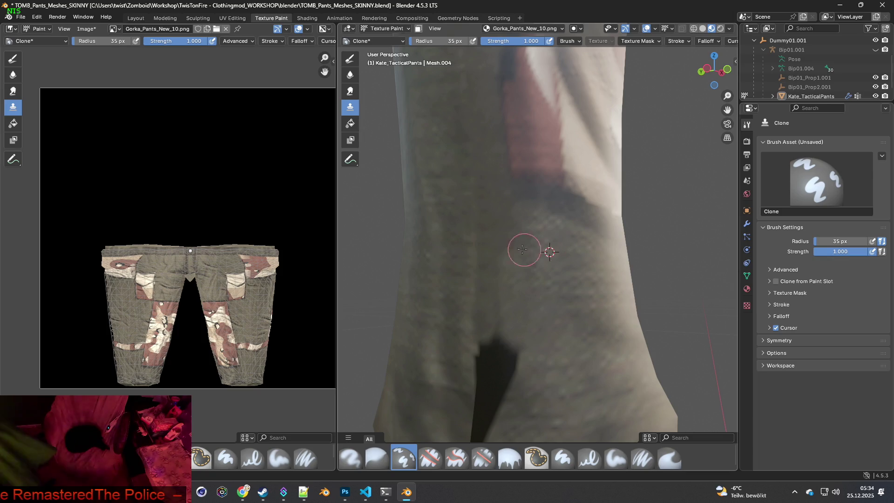
drag(495, 264, 495, 337)
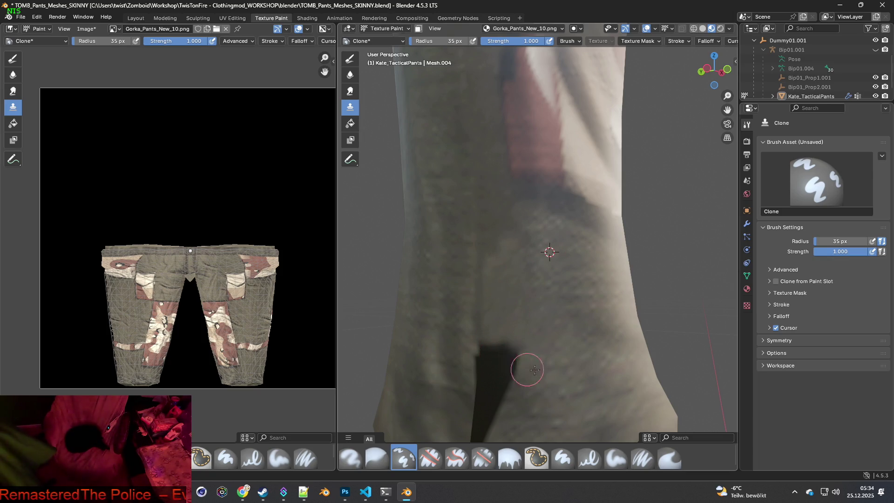
shift+middle_drag(528, 367, 551, 315)
ctrl+click(560, 285)
mouse_move(512, 282)
mouse_down()
mouse_move(511, 319)
mouse_move(499, 285)
mouse_move(488, 314)
mouse_move(484, 407)
mouse_up()
mouse_move(484, 407)
shift+middle_down()
mouse_move(523, 385)
mouse_move(485, 334)
shift+middle_up()
ctrl+click(468, 315)
mouse_move(515, 298)
mouse_down()
mouse_move(513, 369)
mouse_move(523, 405)
mouse_up()
ctrl+click(479, 291)
ctrl+click(473, 213)
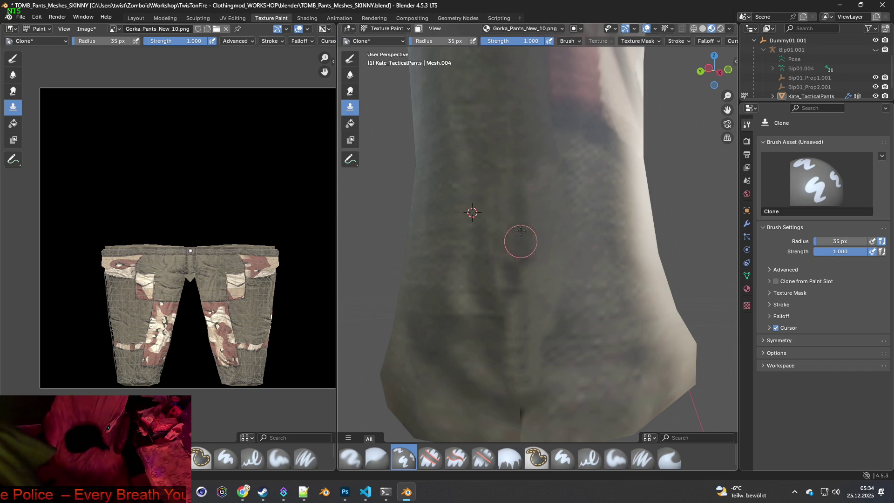
ctrl+click(591, 189)
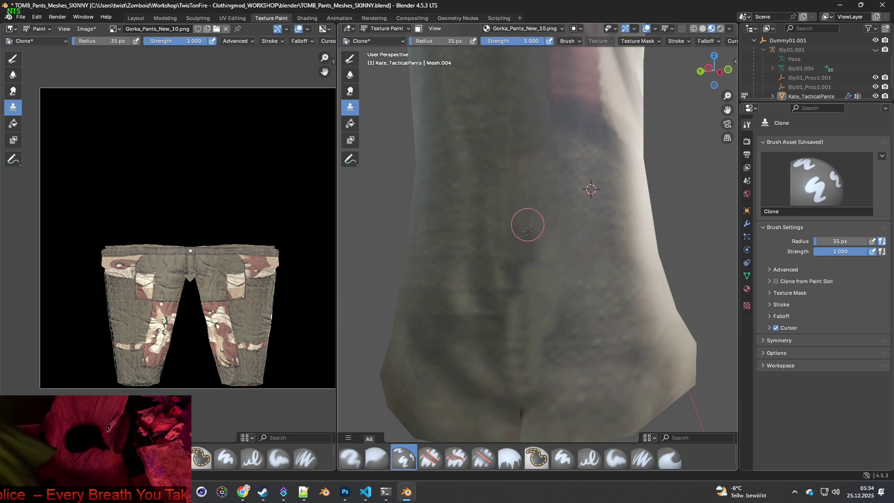
drag(426, 43, 461, 43)
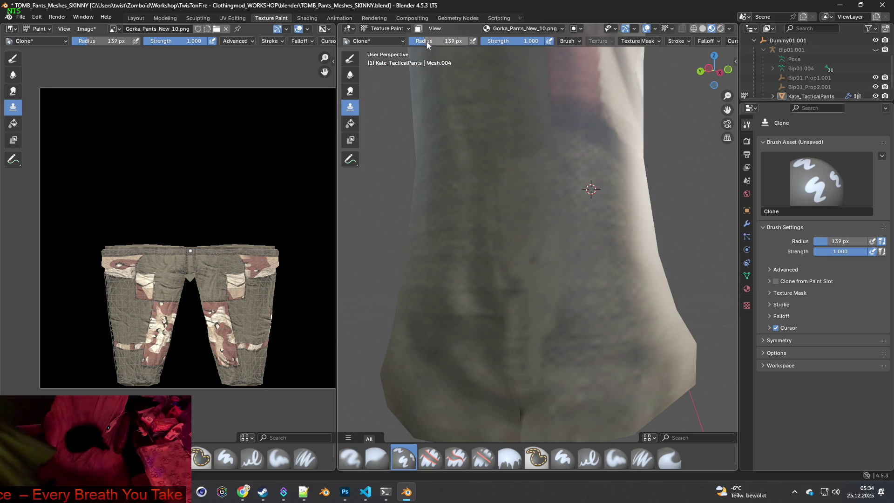
Zoom in on the lower pant leg and reduce the clone brush radius from 139 to 54 px.
ctrl+click(601, 236)
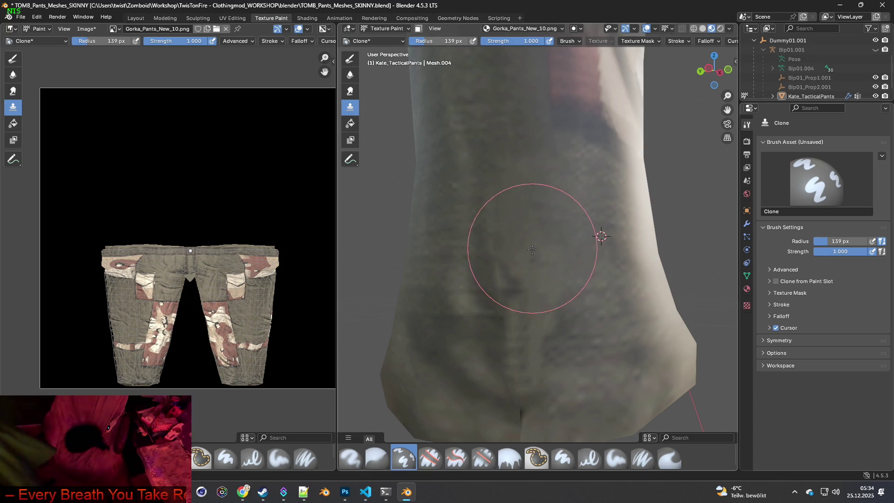
mouse_move(522, 350)
shift+middle_down()
mouse_move(529, 298)
mouse_move(514, 284)
mouse_move(520, 277)
shift+middle_up()
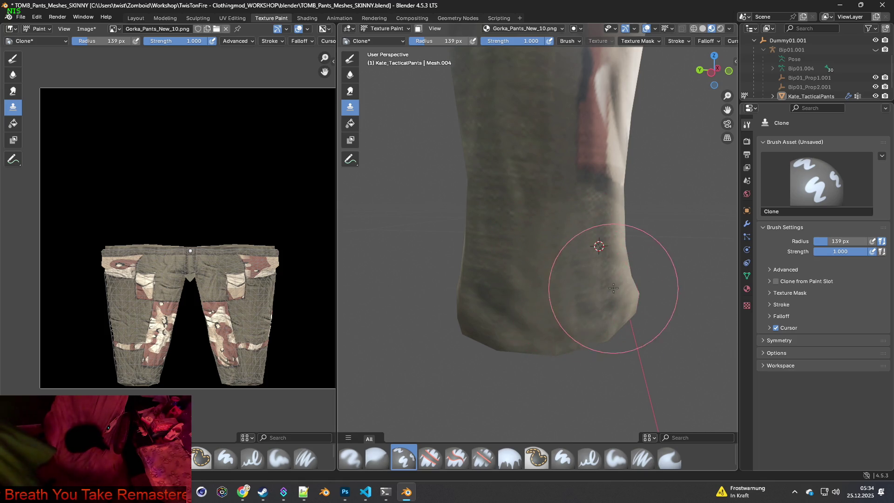
scroll(614, 288, down, 5)
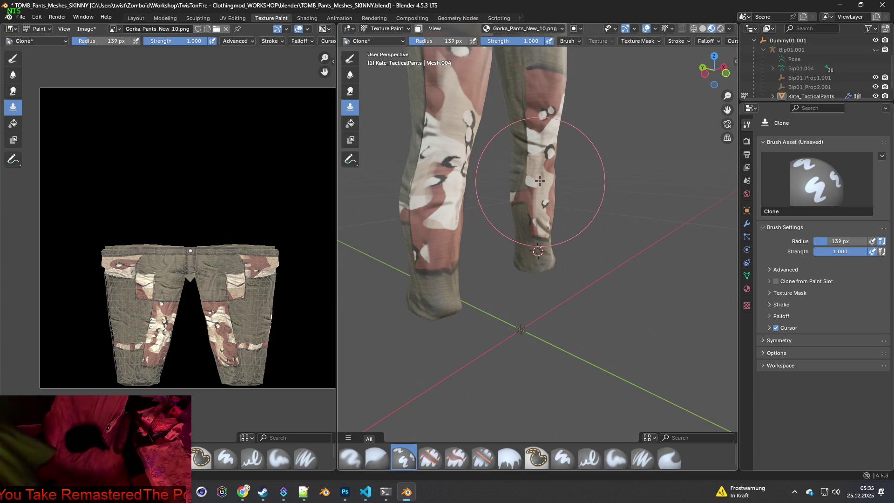
scroll(541, 182, up, 3)
middle_drag(504, 166, 515, 140)
scroll(515, 140, up, 3)
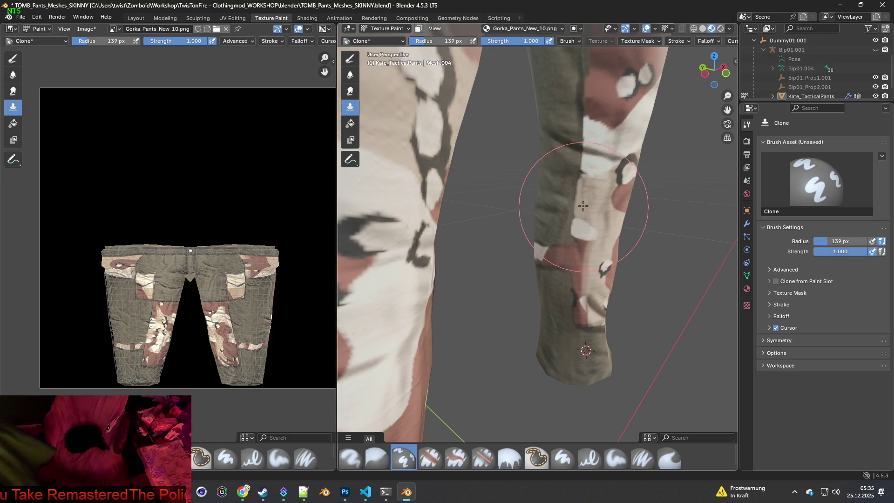
scroll(579, 256, up, 4)
scroll(582, 264, down, 2)
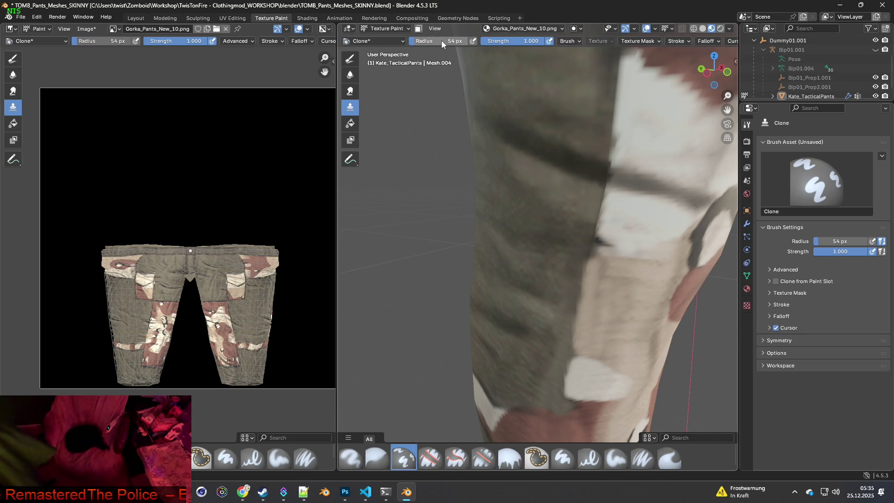
Use a 46 px brush radius, place a clone source on the lower-leg fabric, and orbit around the leg.
scroll(522, 135, down, 2)
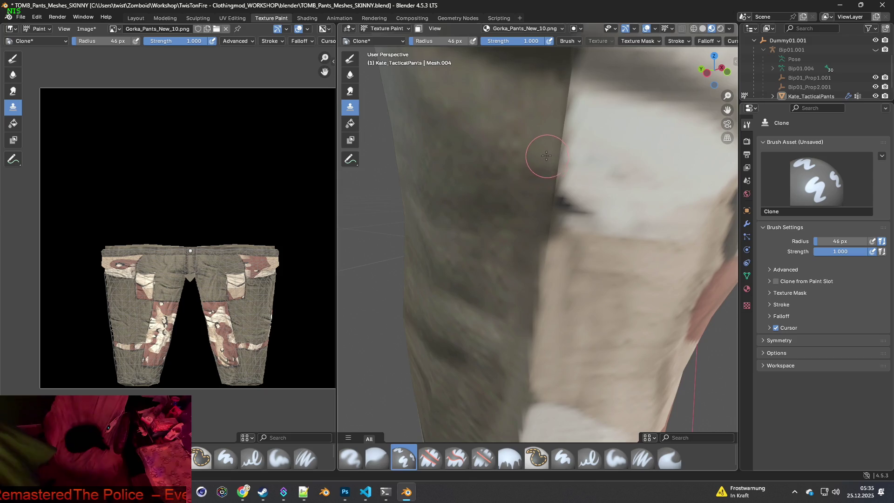
scroll(551, 153, down, 1)
ctrl+click(532, 186)
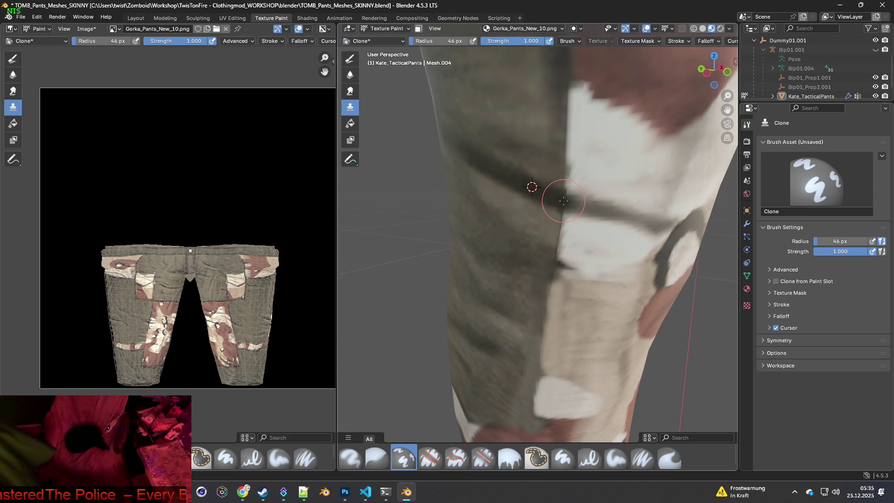
scroll(564, 200, up, 4)
scroll(577, 195, down, 4)
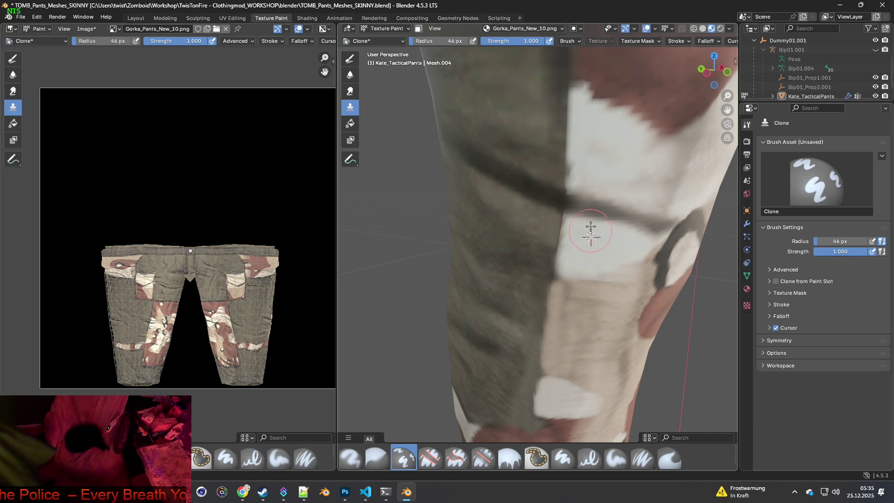
mouse_move(614, 182)
middle_down()
mouse_move(579, 218)
mouse_move(593, 228)
mouse_move(631, 220)
mouse_move(583, 225)
middle_up()
mouse_move(616, 250)
middle_down()
mouse_move(586, 169)
mouse_move(571, 195)
mouse_move(568, 273)
mouse_move(642, 243)
mouse_move(565, 224)
mouse_move(593, 246)
mouse_move(635, 220)
mouse_move(669, 229)
mouse_move(666, 205)
mouse_move(651, 203)
mouse_move(485, 188)
mouse_move(435, 205)
middle_up()
scroll(494, 230, down, 3)
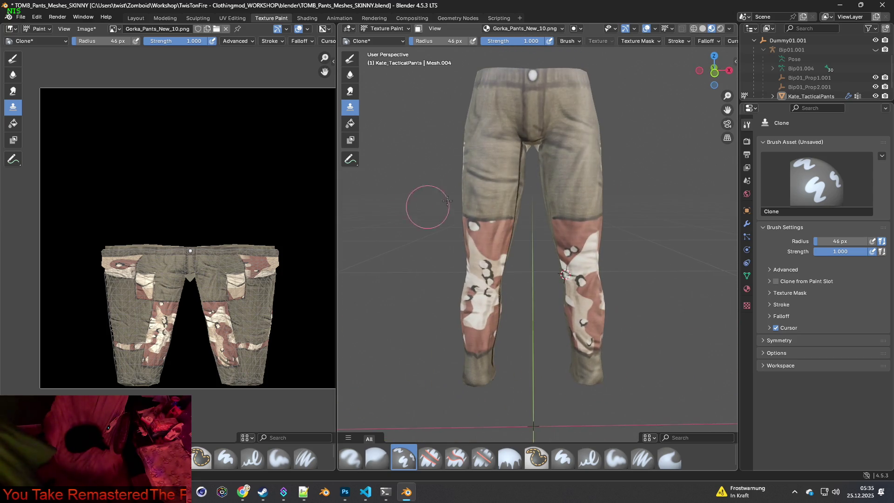
Close in on the lower legs and clone fabric over the dark thigh crease.
middle_drag(574, 153, 480, 174)
mouse_move(557, 173)
middle_down()
mouse_move(564, 200)
mouse_move(590, 221)
middle_up()
scroll(590, 221, up, 3)
shift+scroll(590, 221, up, 8)
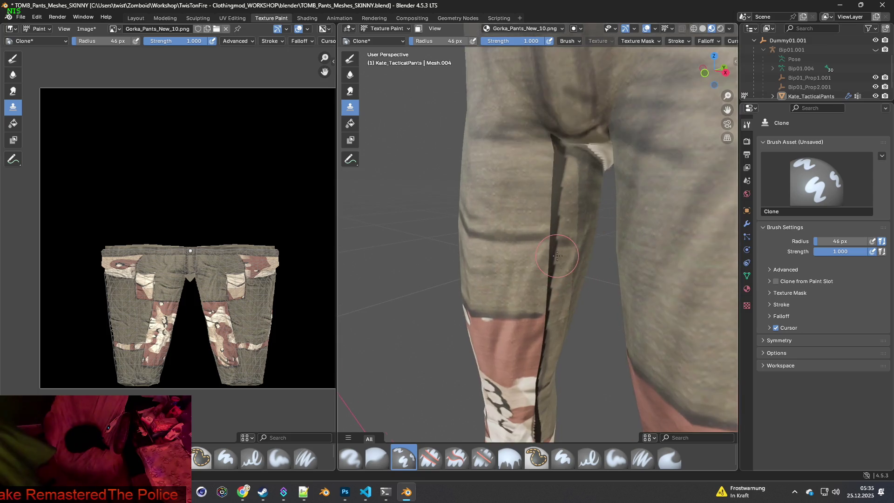
scroll(571, 256, up, 1)
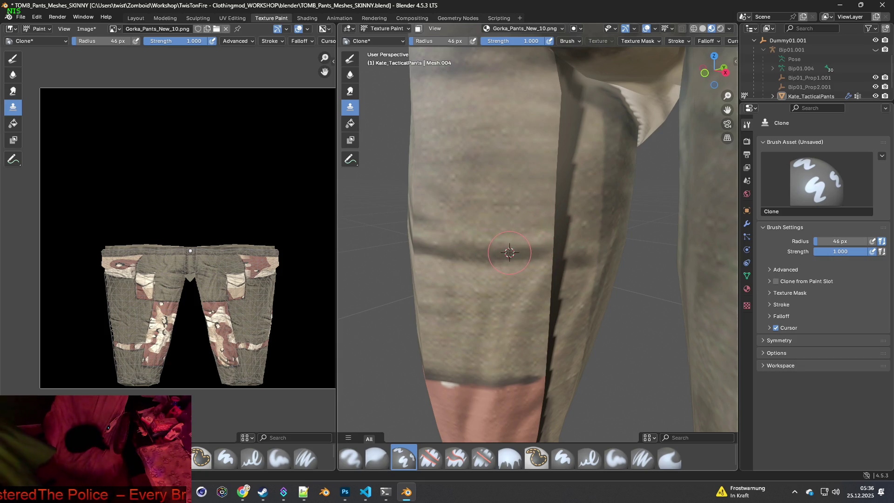
mouse_move(535, 252)
mouse_down()
mouse_move(588, 250)
mouse_move(579, 264)
mouse_up()
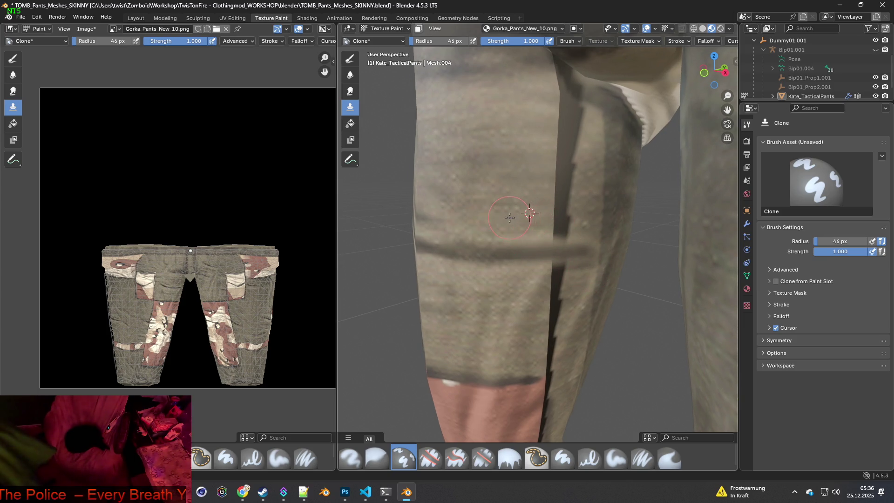
mouse_move(542, 218)
mouse_down()
mouse_move(568, 218)
mouse_move(538, 224)
mouse_up()
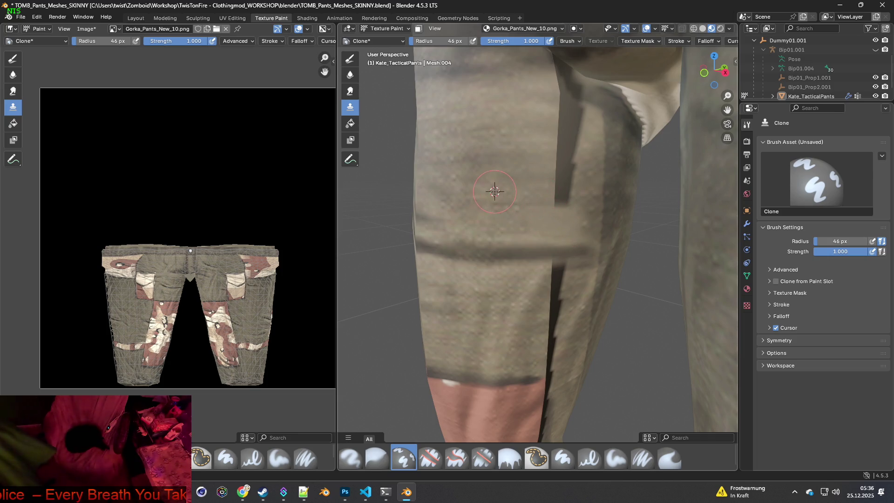
mouse_move(556, 195)
mouse_down()
mouse_move(571, 176)
mouse_move(544, 173)
mouse_up()
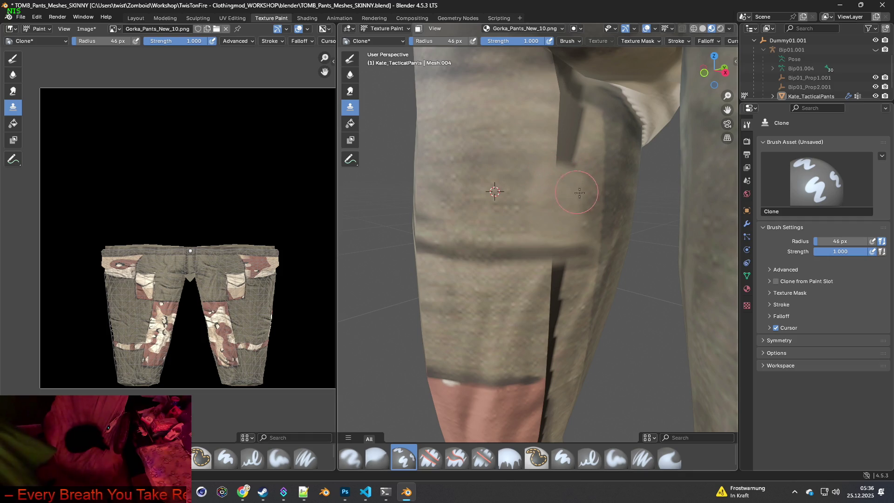
Enlarge the clone brush to 96 px and keep covering the crease and nearby dark blotch.
middle_drag(577, 193, 569, 187)
drag(437, 41, 461, 41)
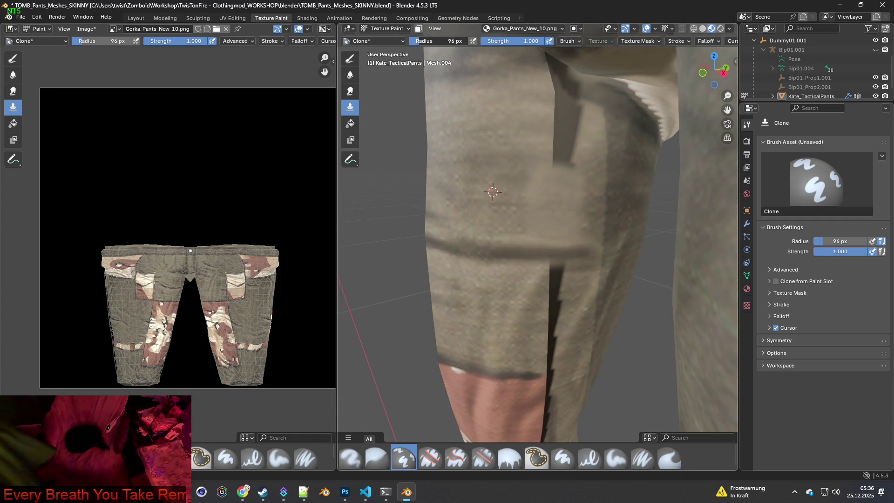
mouse_move(542, 156)
mouse_down()
mouse_move(568, 135)
mouse_move(560, 170)
mouse_up()
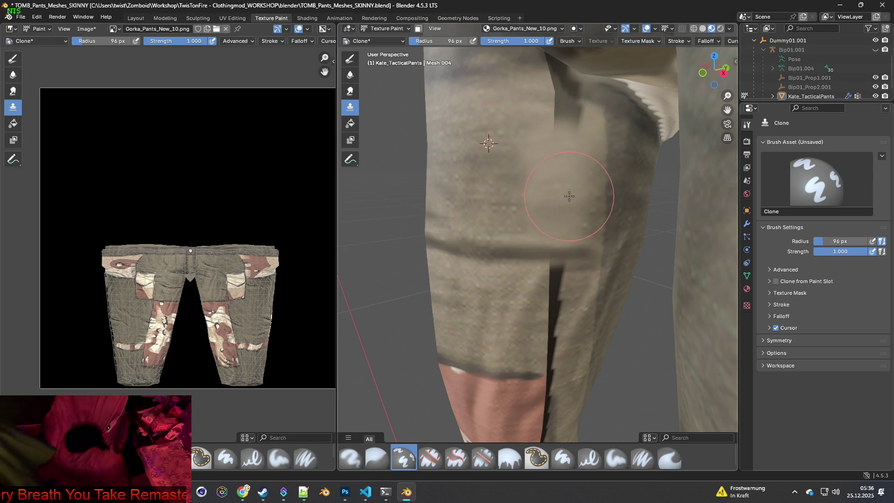
shift+scroll(569, 196, up, 2)
ctrl+click(479, 136)
mouse_move(517, 119)
mouse_down()
mouse_move(524, 140)
mouse_move(548, 135)
mouse_move(568, 144)
mouse_move(540, 112)
mouse_move(550, 110)
mouse_up()
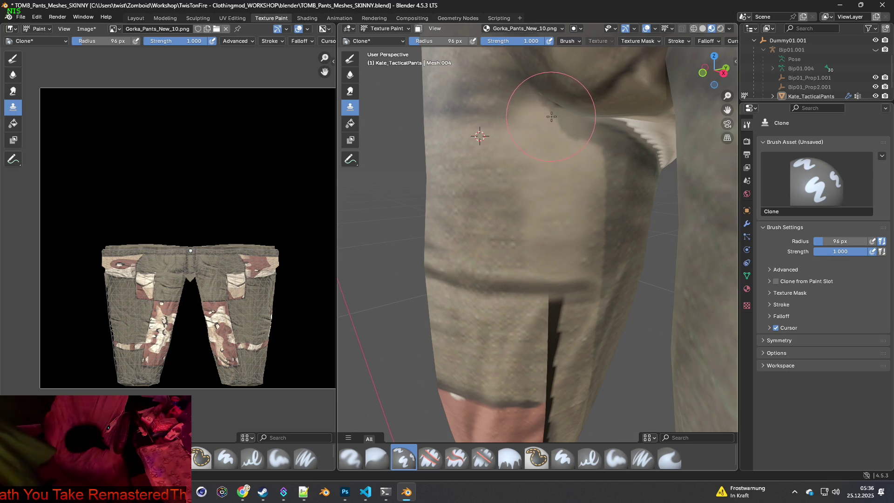
middle_drag(570, 207, 546, 215)
drag(546, 215, 547, 226)
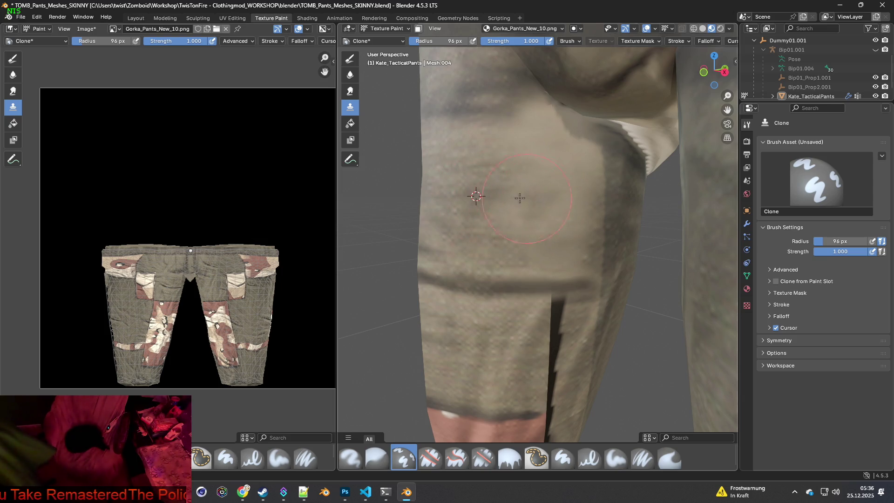
Clone fabric over the seam near the knee band, shrinking the brush to 38 px.
ctrl+click(483, 158)
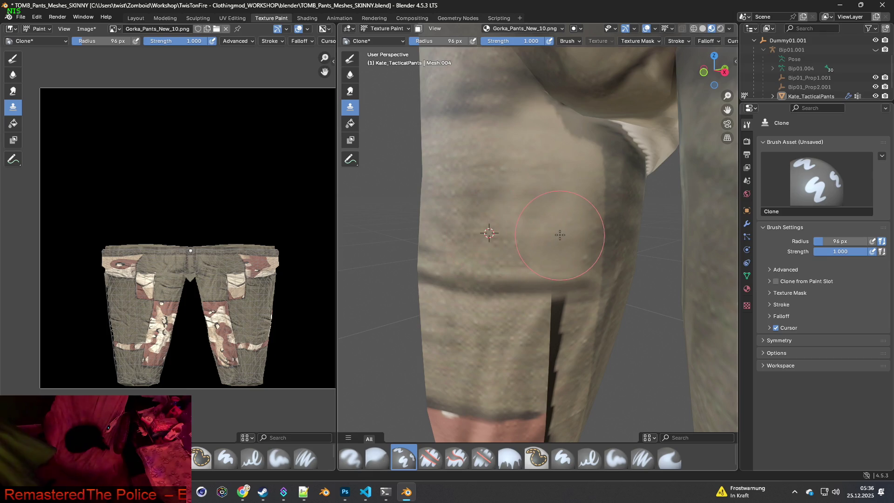
shift+middle_drag(560, 234, 501, 161)
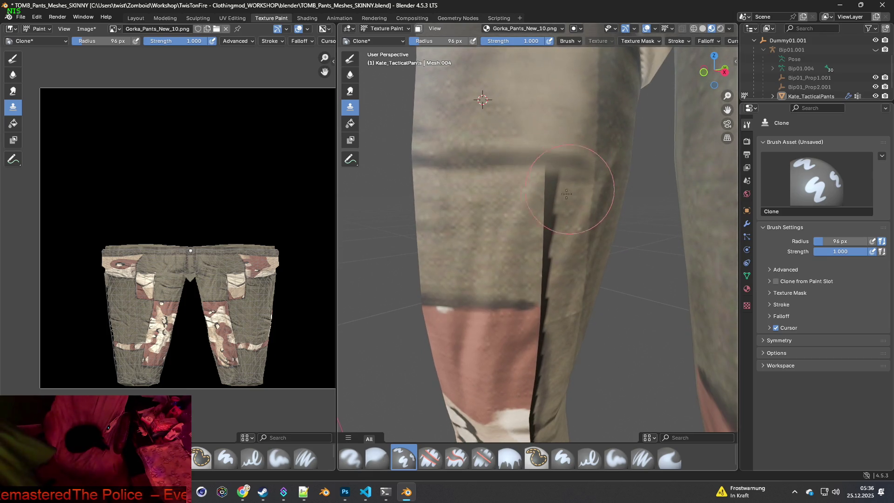
mouse_move(535, 169)
mouse_down()
mouse_move(584, 163)
mouse_move(519, 222)
mouse_move(553, 200)
mouse_up()
ctrl+click(494, 219)
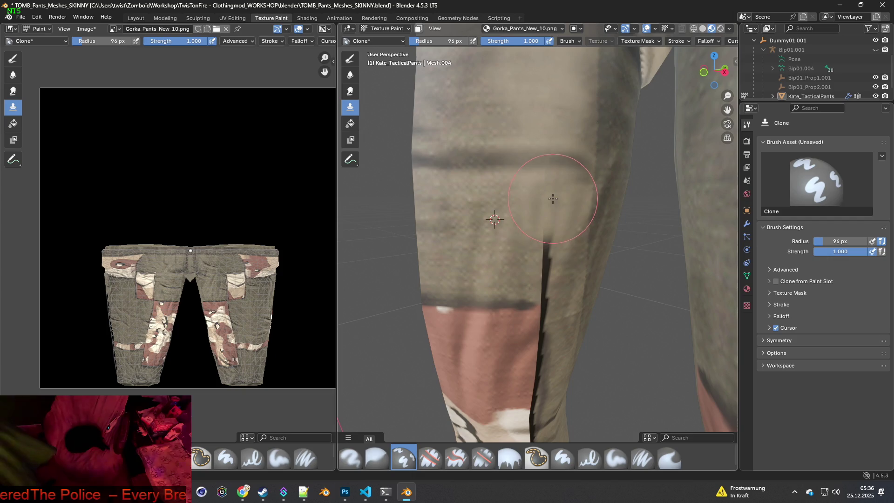
drag(452, 43, 424, 43)
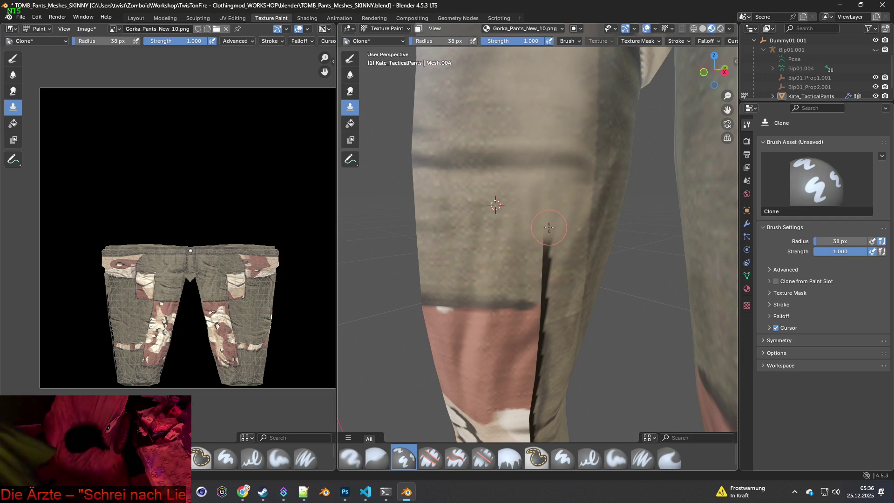
drag(546, 241, 543, 293)
Zoom in and clone grey fabric over the red seam edge on the lower leg.
scroll(559, 275, up, 1)
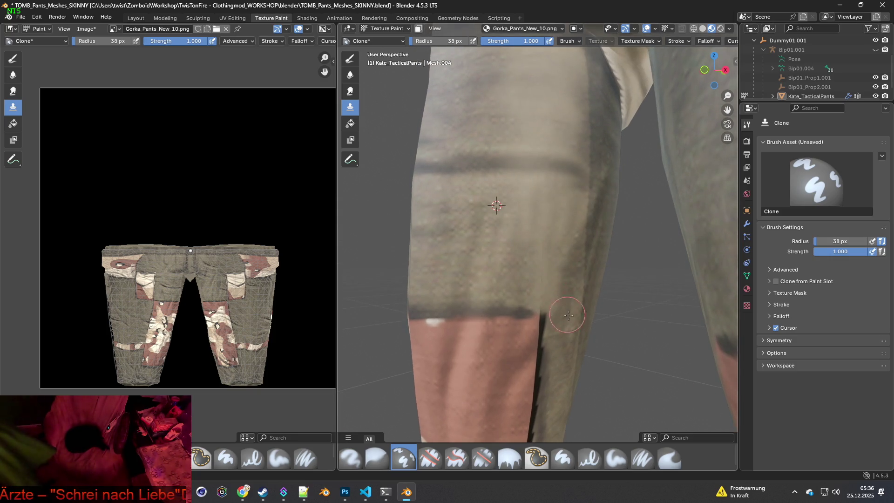
scroll(567, 268, up, 1)
scroll(567, 268, up, 1)
ctrl+click(480, 272)
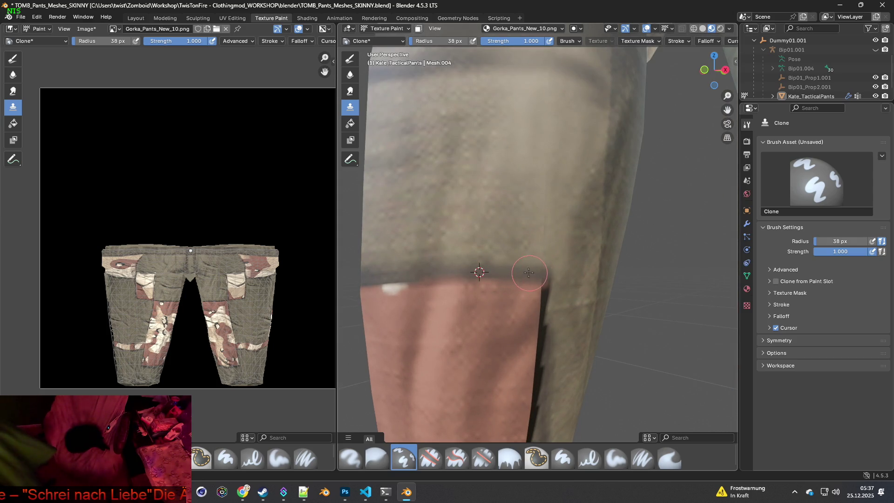
mouse_move(566, 273)
middle_down()
mouse_move(605, 276)
mouse_move(551, 242)
middle_up()
ctrl+click(550, 242)
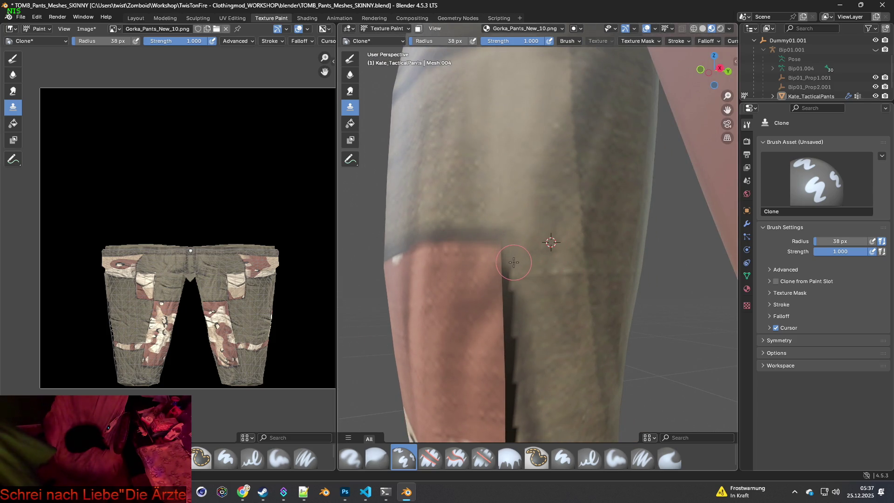
drag(509, 254, 517, 291)
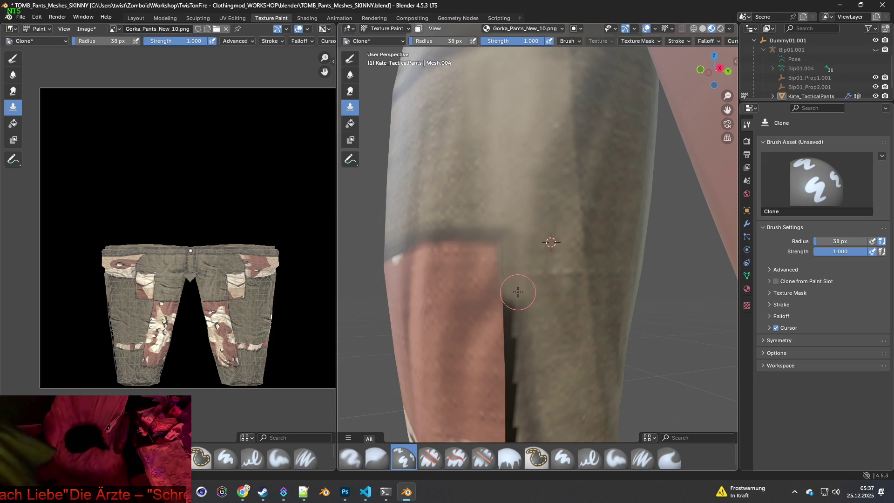
Brighten the dark seam with grey fabric, extending the cover down the leg.
middle_drag(525, 326, 532, 290)
ctrl+click(555, 247)
ctrl+click(562, 242)
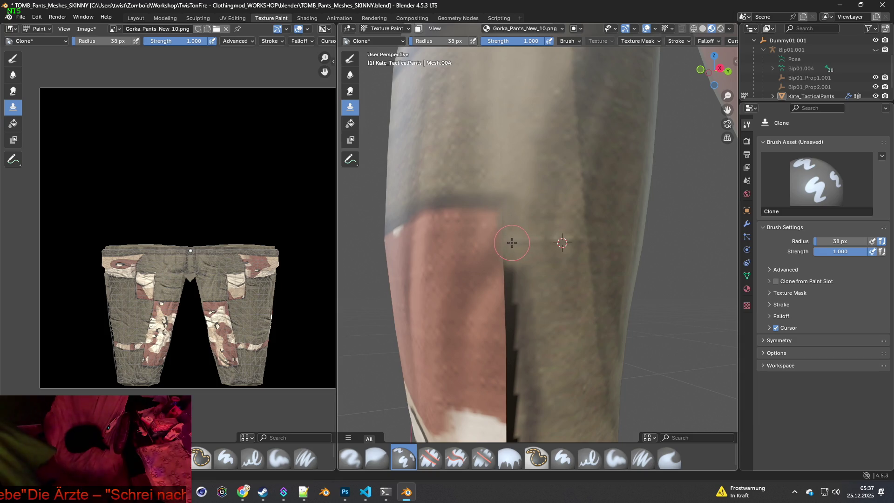
ctrl+click(545, 221)
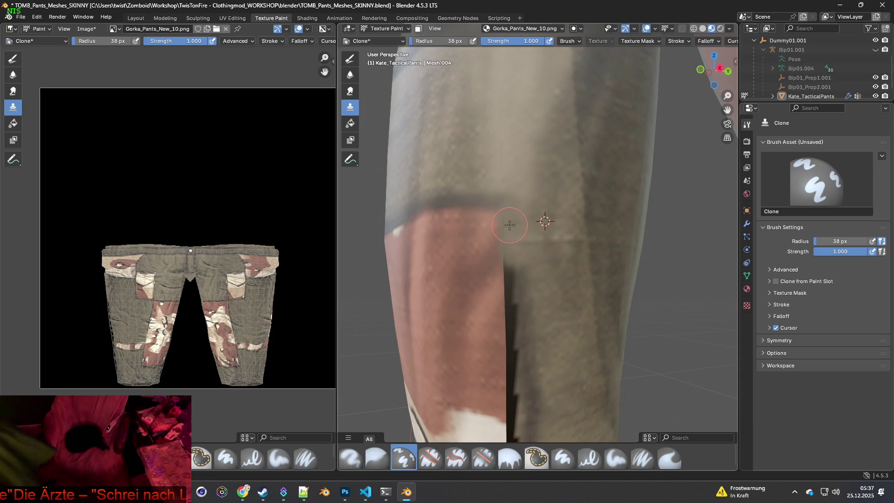
mouse_move(514, 259)
mouse_down()
mouse_move(511, 285)
mouse_move(508, 271)
mouse_up()
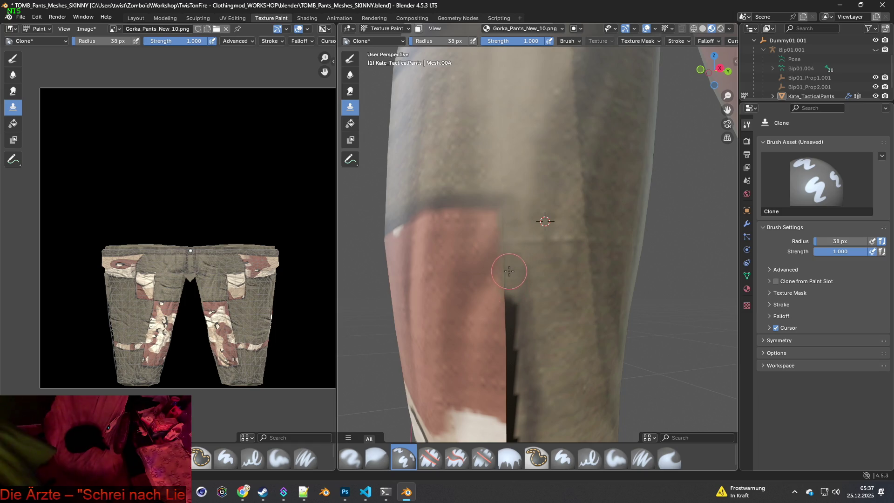
shift+middle_drag(515, 272, 520, 228)
ctrl+click(561, 235)
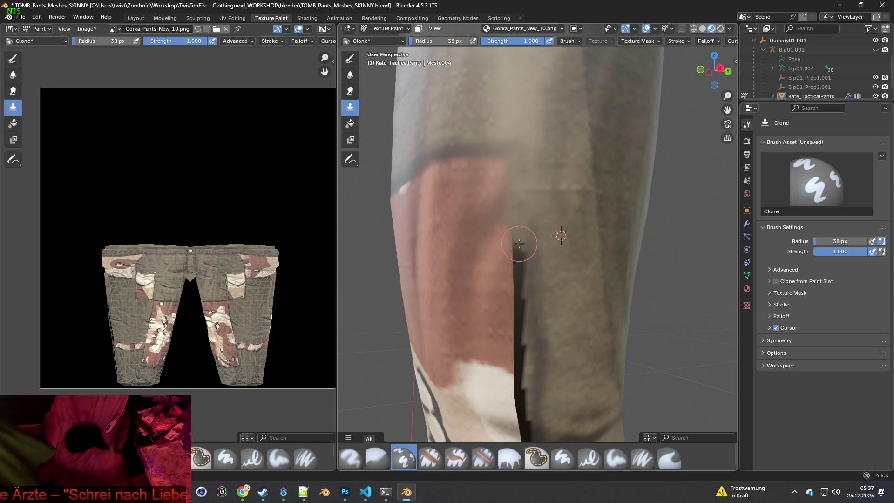
drag(519, 250, 518, 276)
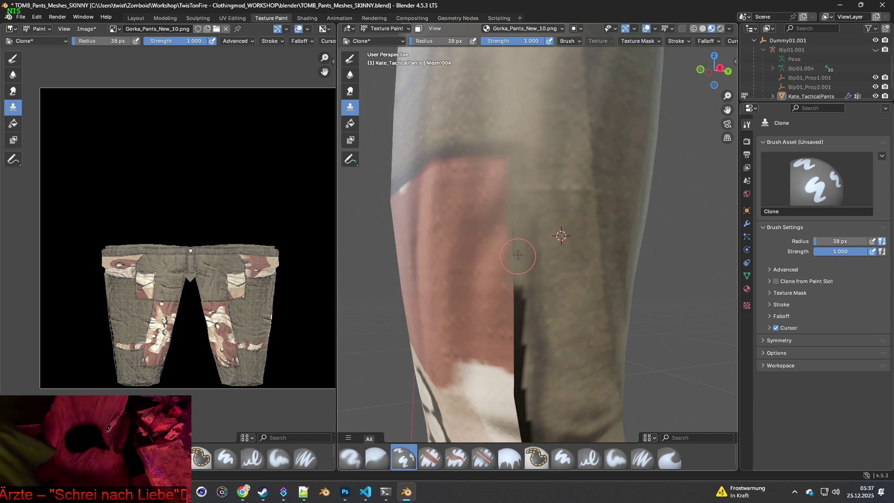
drag(519, 236, 519, 317)
mouse_move(520, 279)
mouse_down()
mouse_move(521, 355)
mouse_move(543, 370)
mouse_up()
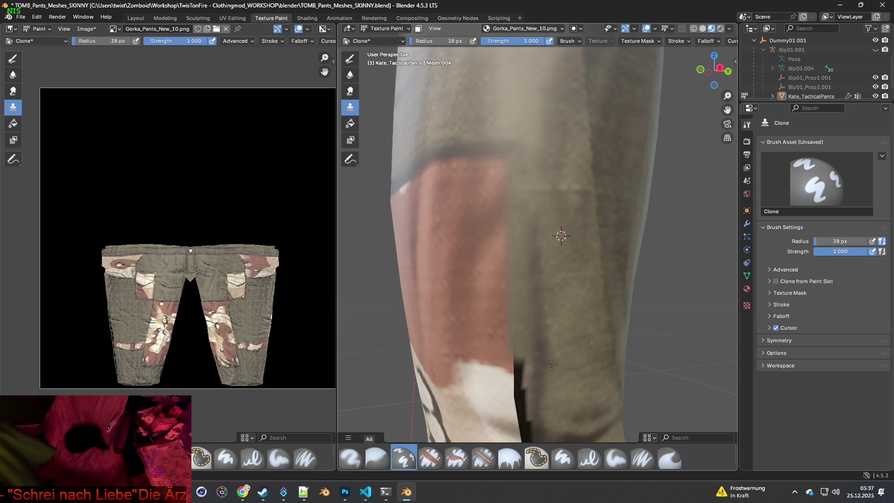
shift+scroll(547, 244, down, 3)
Paint over the top of the dark seam and the white-grey seam edge.
ctrl+click(570, 231)
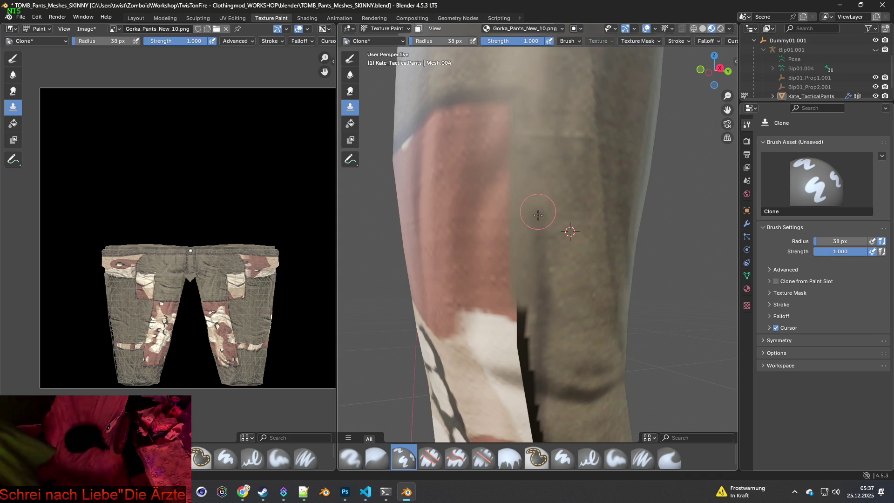
ctrl+click(571, 180)
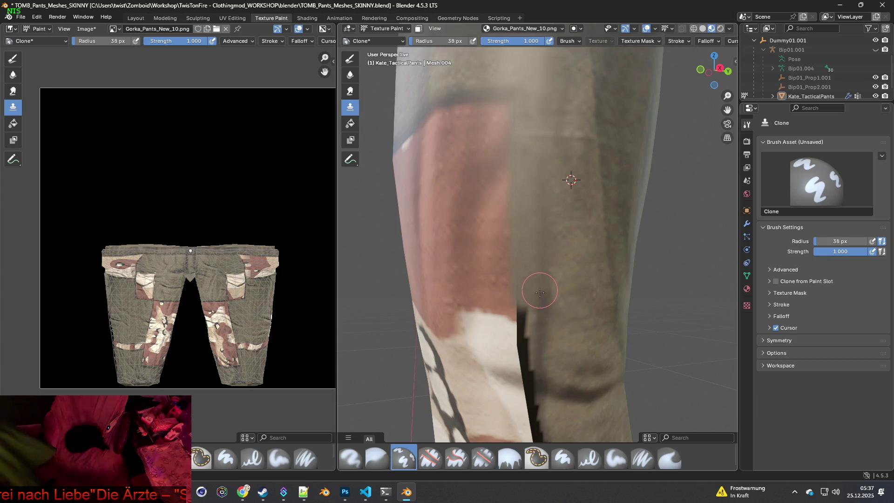
shift+scroll(577, 312, down, 2)
ctrl+click(526, 235)
drag(526, 235, 528, 323)
ctrl+click(589, 292)
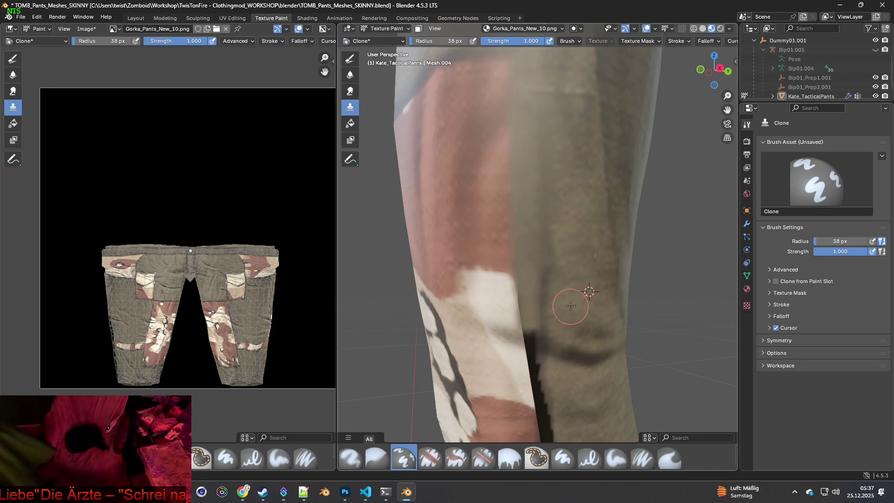
middle_drag(577, 301, 561, 322)
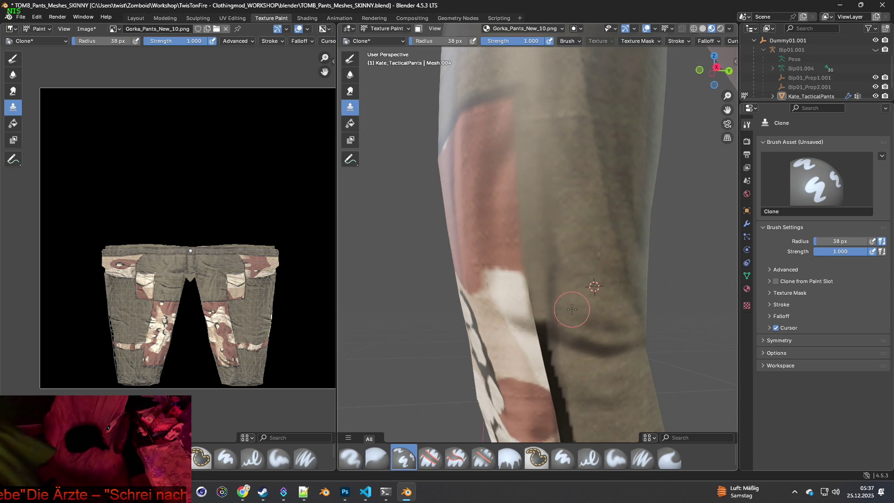
scroll(603, 294, up, 5)
scroll(603, 295, down, 4)
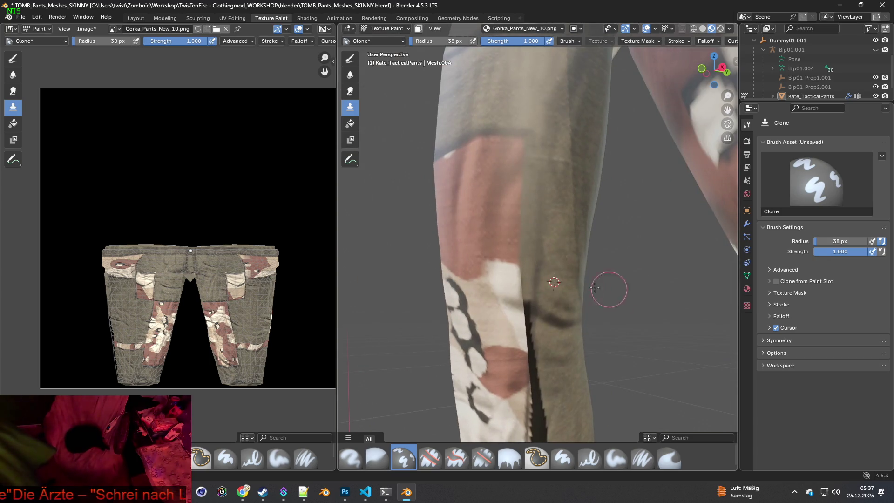
middle_drag(613, 290, 578, 270)
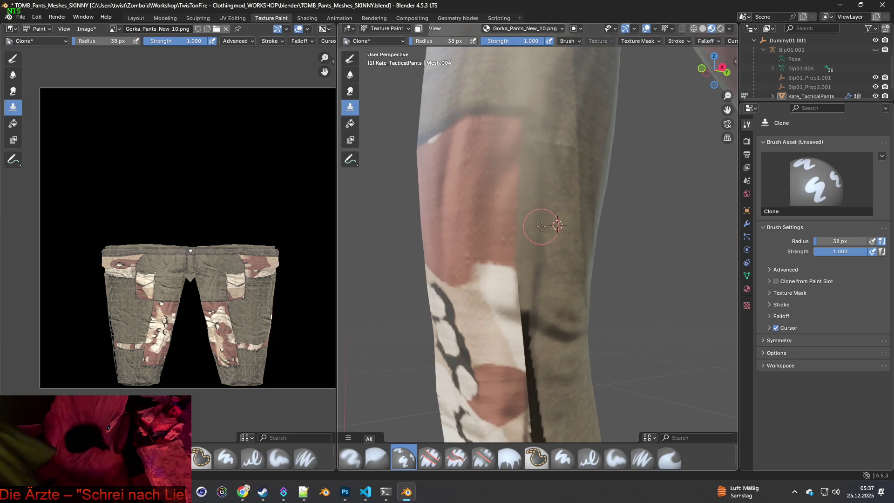
scroll(547, 270, up, 1)
mouse_move(538, 258)
mouse_down()
mouse_move(530, 311)
mouse_move(540, 284)
mouse_up()
Clone light fabric across the seam along the white camo patch's upper edge.
ctrl+click(571, 249)
mouse_move(534, 247)
mouse_down()
mouse_move(535, 285)
mouse_move(557, 308)
mouse_up()
middle_drag(557, 309, 552, 339)
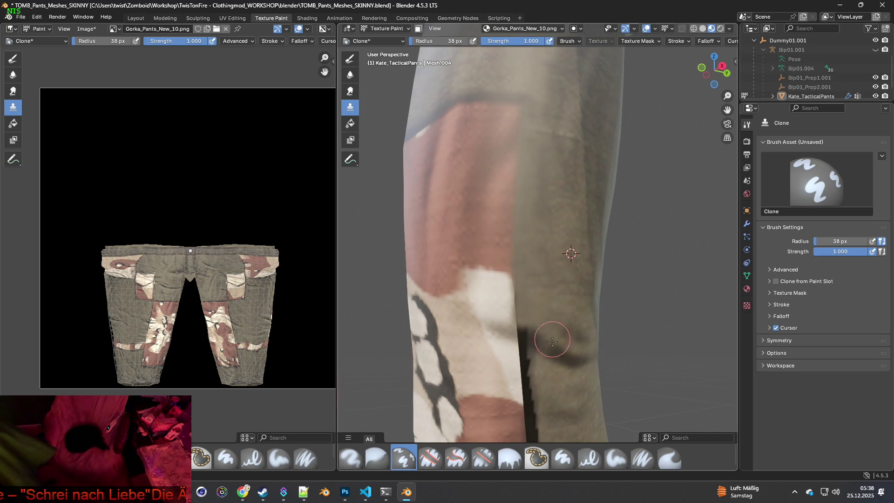
ctrl+click(565, 358)
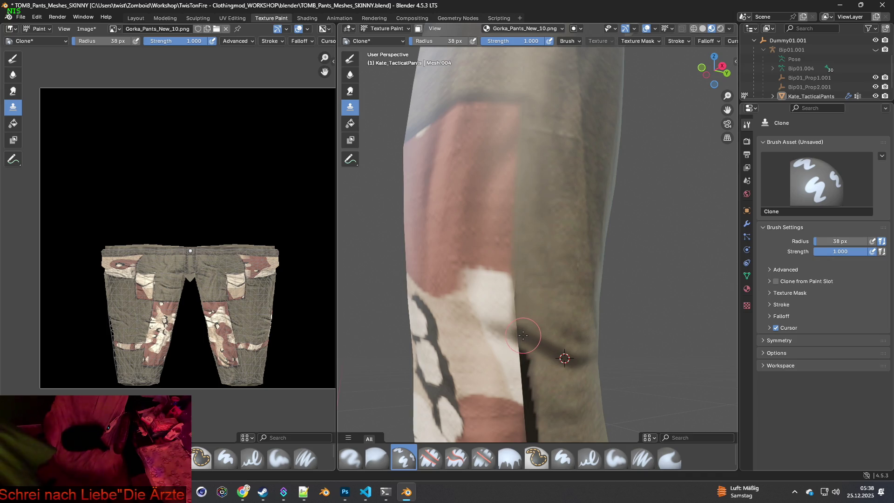
drag(532, 343, 550, 349)
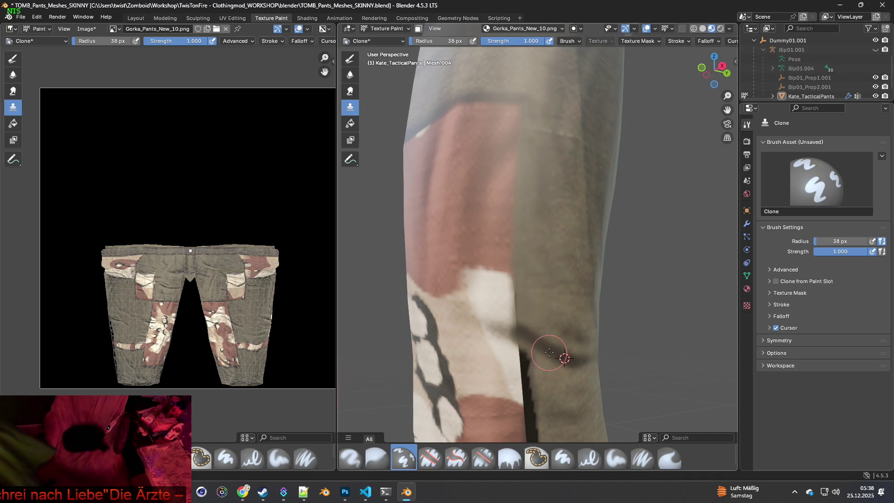
shift+middle_drag(550, 349, 553, 335)
scroll(543, 335, up, 1)
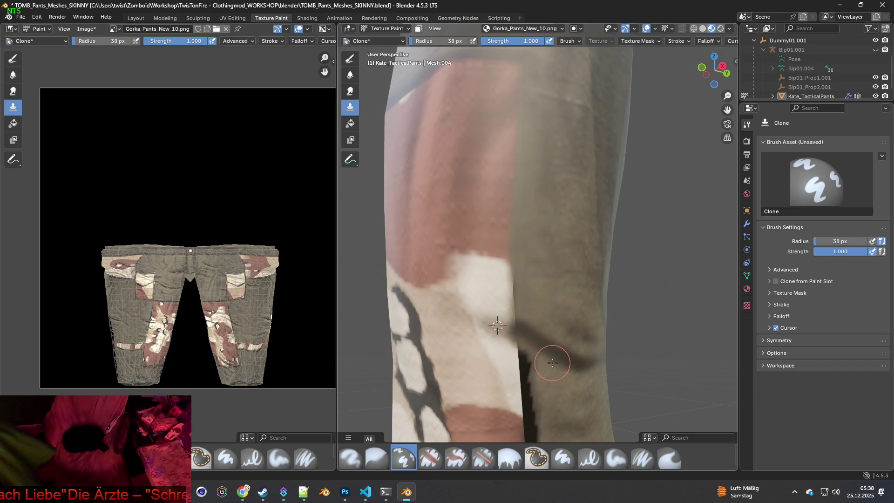
middle_drag(552, 363, 555, 355)
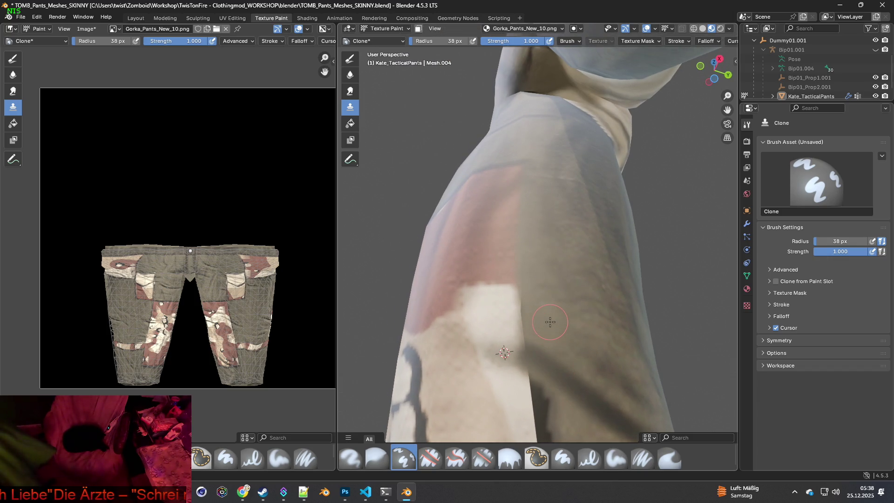
ctrl+click(496, 313)
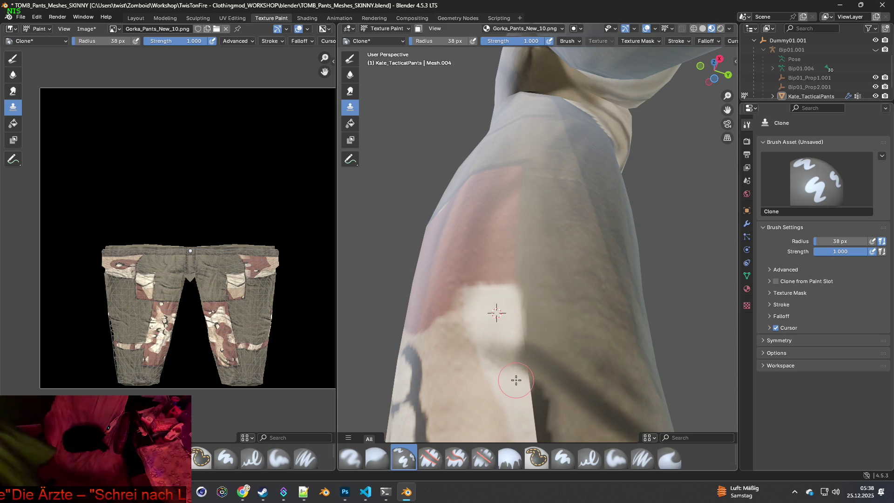
Cover the dark band's upper edge with grey fabric and texture sampled from the white patch.
mouse_move(573, 405)
shift+middle_down()
mouse_move(547, 326)
mouse_move(538, 342)
mouse_move(531, 321)
shift+middle_up()
ctrl+click(536, 307)
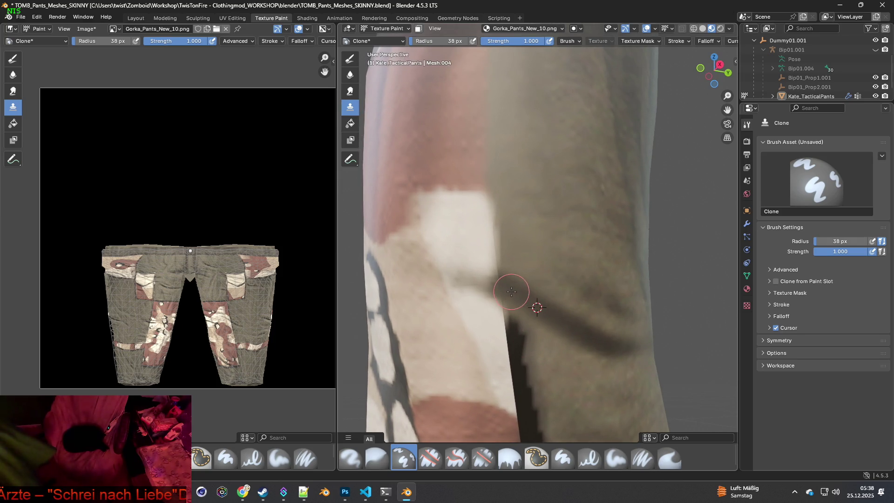
mouse_move(488, 279)
mouse_down()
mouse_move(470, 270)
mouse_move(479, 274)
mouse_up()
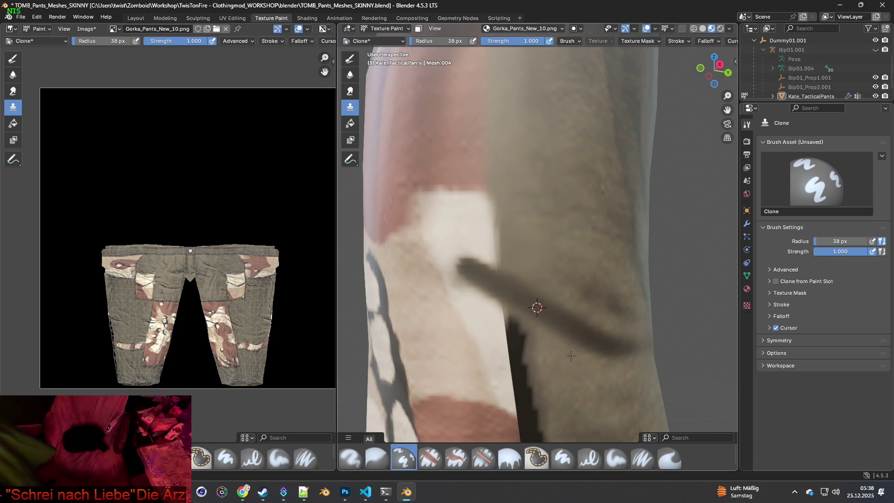
shift+middle_drag(577, 359, 555, 314)
ctrl+click(556, 314)
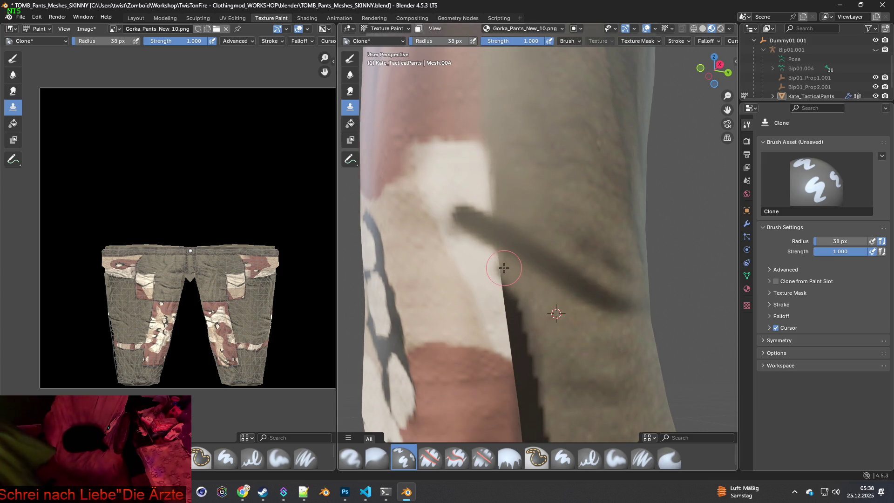
mouse_move(508, 274)
mouse_down()
mouse_move(514, 322)
mouse_move(509, 292)
mouse_up()
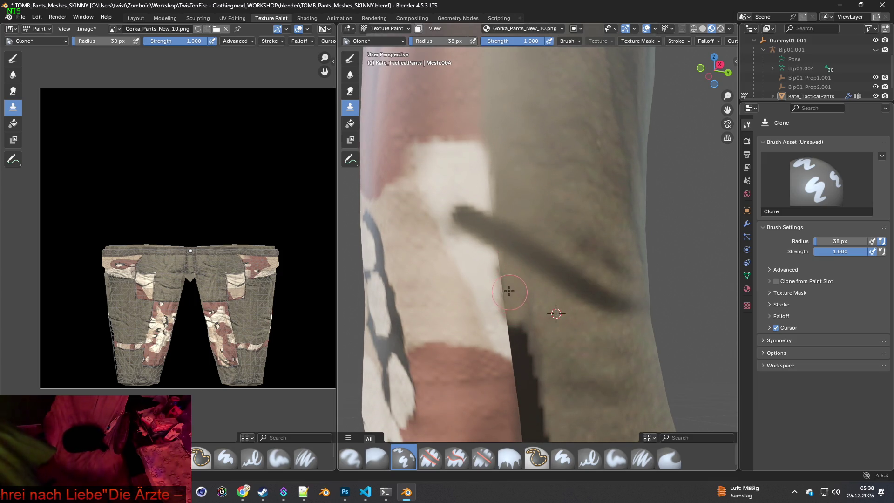
ctrl+click(479, 266)
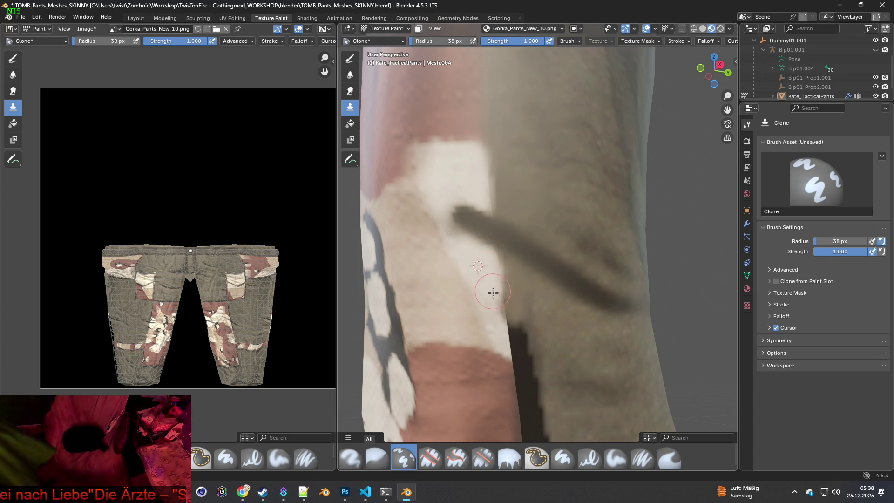
drag(497, 312, 503, 339)
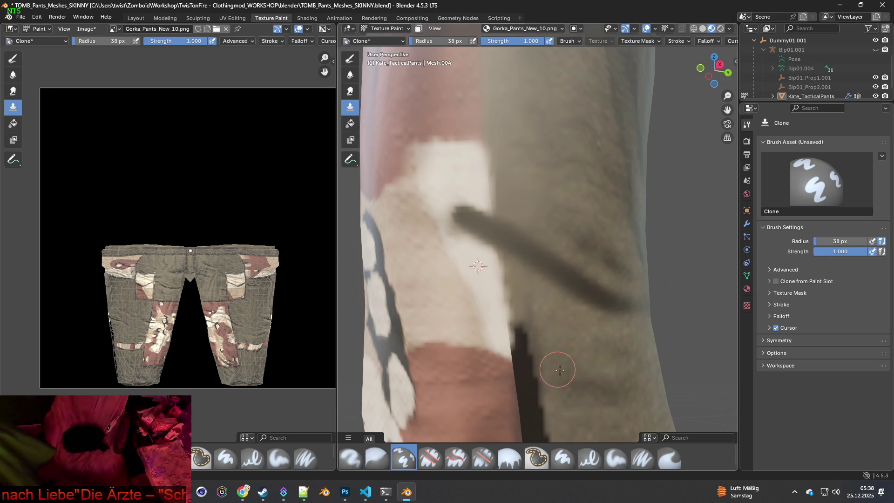
shift+middle_drag(552, 370, 575, 303)
drag(516, 298, 513, 295)
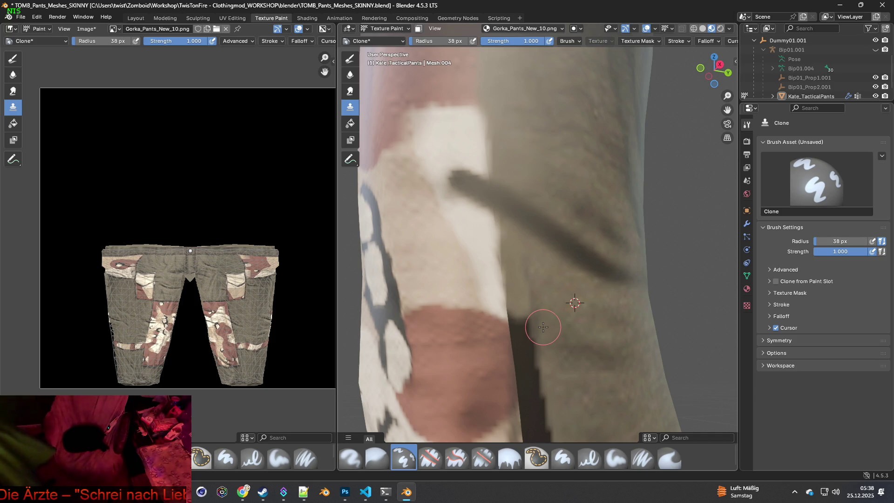
Clone grey fabric over the top of the dark leg-seam stripe and its shadow strip.
mouse_move(555, 315)
shift+middle_down()
mouse_move(559, 279)
mouse_move(572, 287)
mouse_move(551, 303)
mouse_move(571, 333)
shift+middle_up()
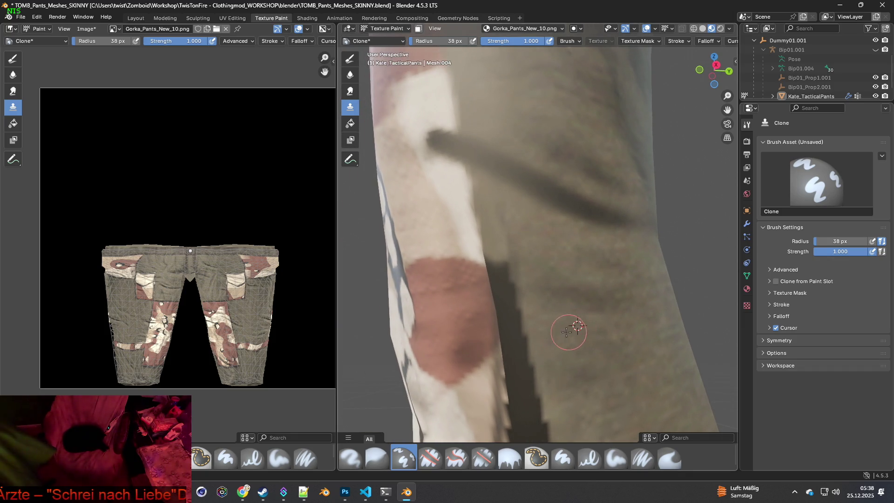
mouse_move(498, 260)
mouse_down()
mouse_move(501, 287)
mouse_move(512, 258)
mouse_up()
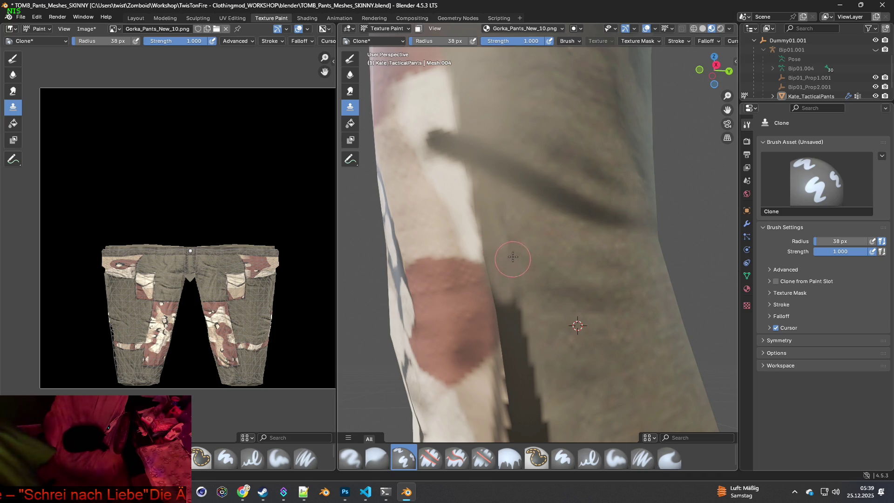
ctrl+click(557, 262)
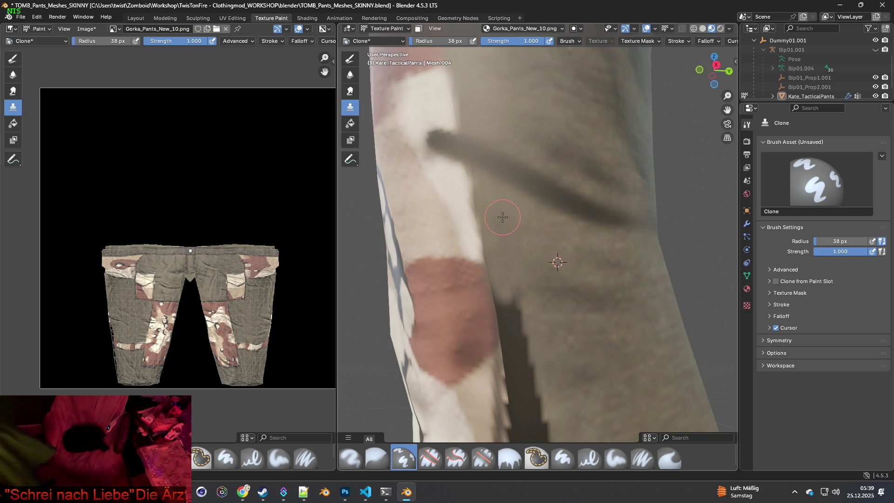
ctrl+click(568, 325)
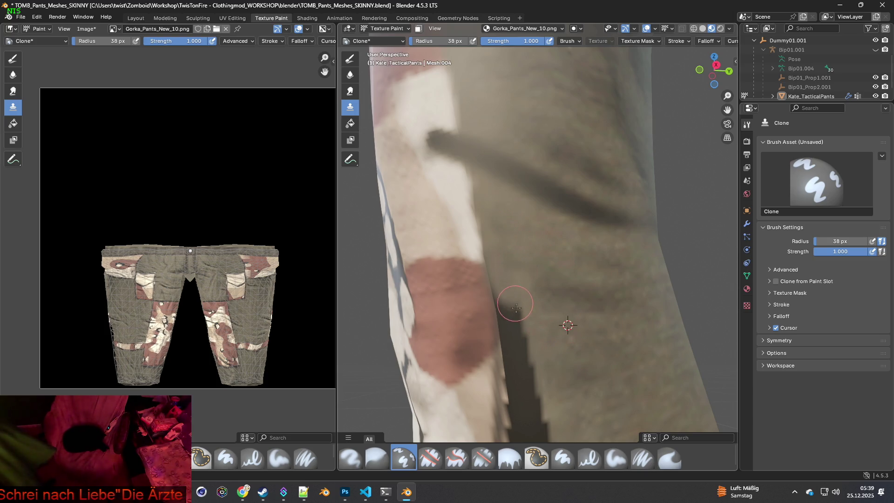
drag(515, 305, 507, 295)
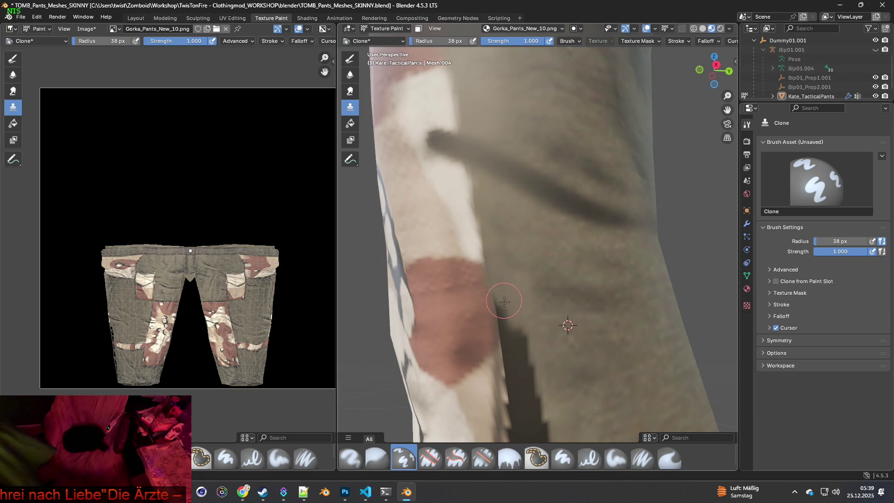
Clone grey fabric down the dark stripe's edge from sources beside it.
shift+middle_drag(571, 351, 591, 343)
ctrl+click(548, 271)
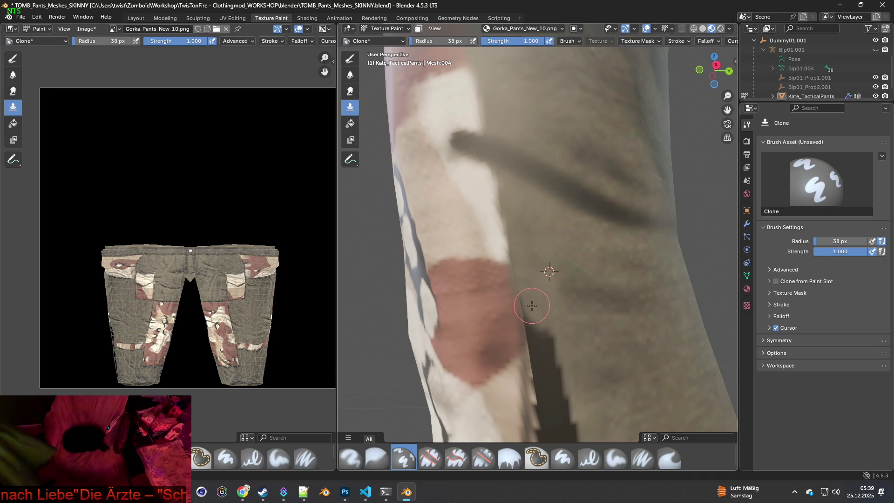
drag(531, 309, 557, 385)
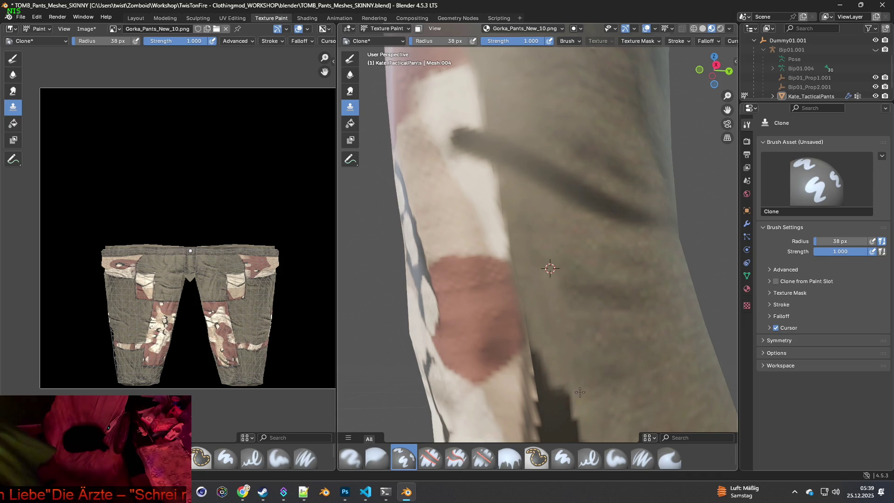
shift+middle_drag(615, 351, 615, 288)
ctrl+click(615, 288)
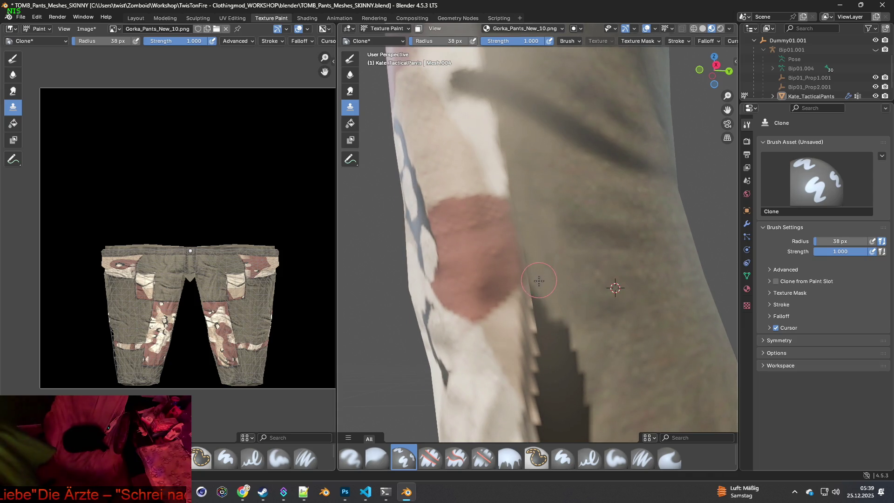
drag(542, 304, 564, 343)
Grey out more of the stripe edge and its top with fresh grey-fabric clone sources.
shift+middle_drag(603, 375, 604, 336)
ctrl+click(605, 317)
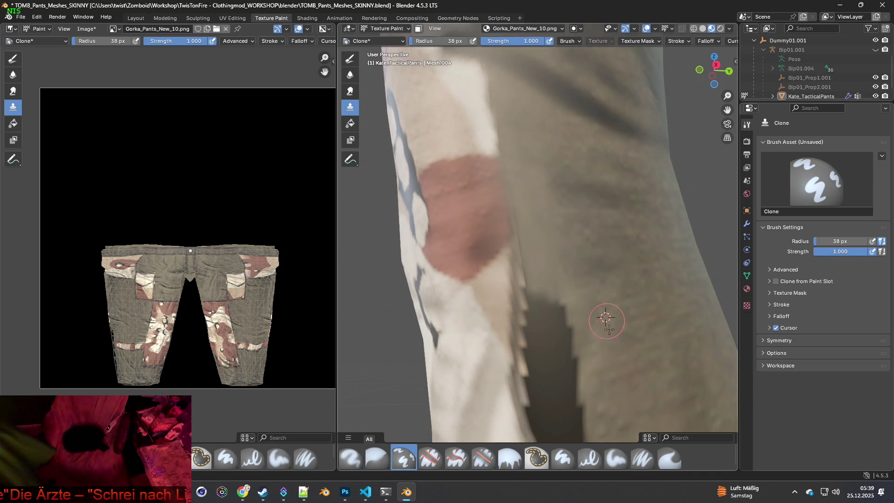
drag(558, 300, 573, 364)
shift+middle_drag(573, 363, 573, 302)
ctrl+click(623, 279)
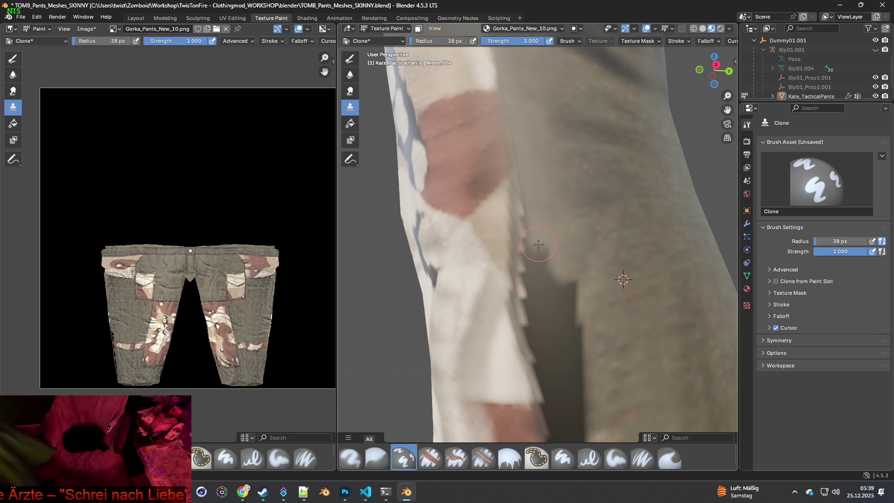
drag(541, 255, 574, 297)
ctrl+click(622, 314)
drag(584, 347, 552, 300)
Clone grey over the stripe further down along its length, then view the whole knee.
middle_drag(599, 369, 615, 275)
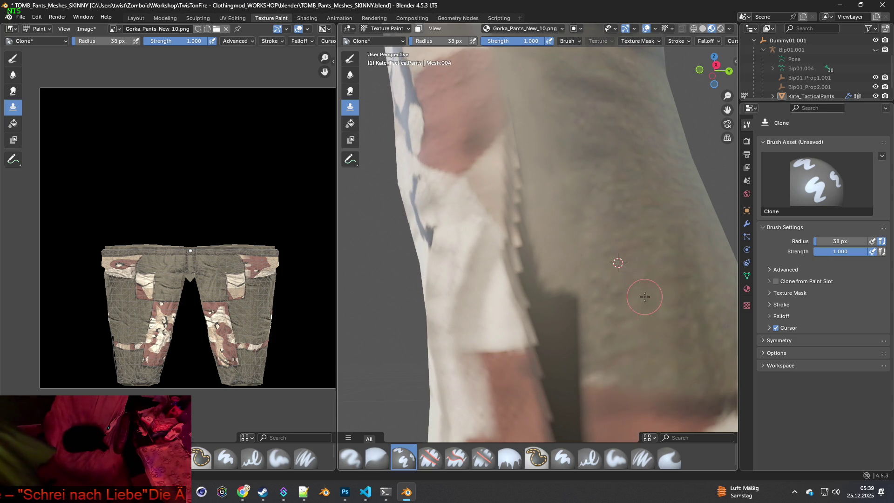
mouse_move(568, 304)
mouse_down()
mouse_move(575, 369)
mouse_move(580, 306)
mouse_move(555, 300)
mouse_move(558, 314)
mouse_up()
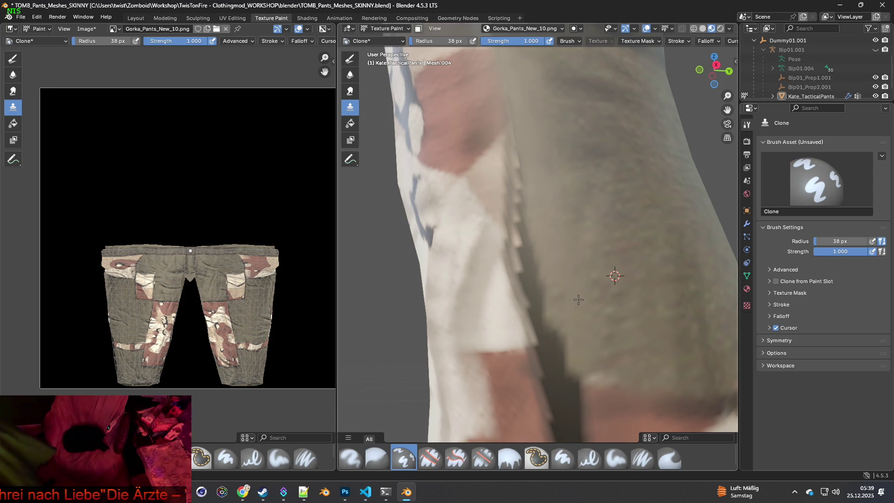
middle_drag(578, 300, 593, 325)
mouse_move(590, 362)
mouse_down()
mouse_move(570, 344)
mouse_move(556, 289)
mouse_up()
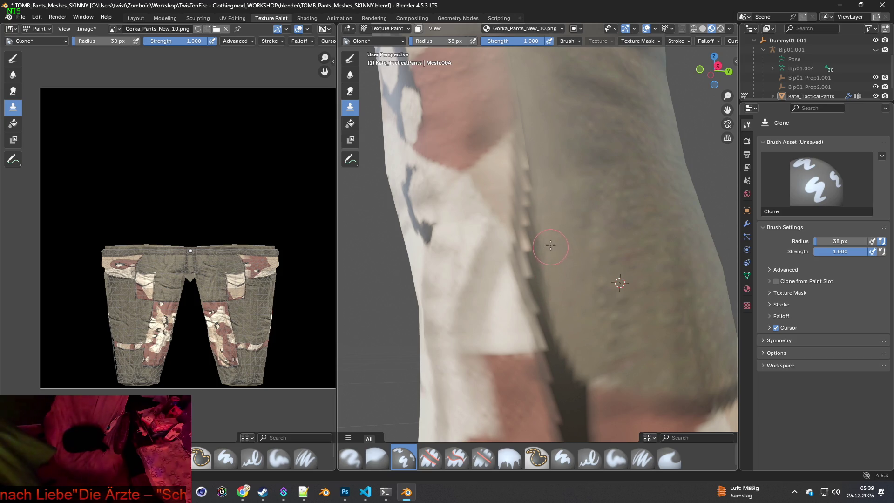
middle_drag(548, 213, 577, 233)
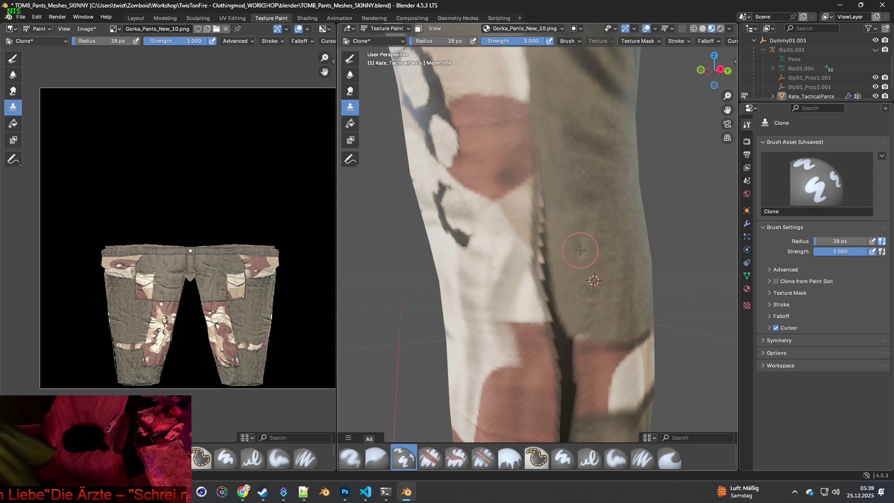
Set a new clone source and shrink the Clone brush radius to 15 px.
scroll(578, 255, up, 1)
ctrl+click(597, 222)
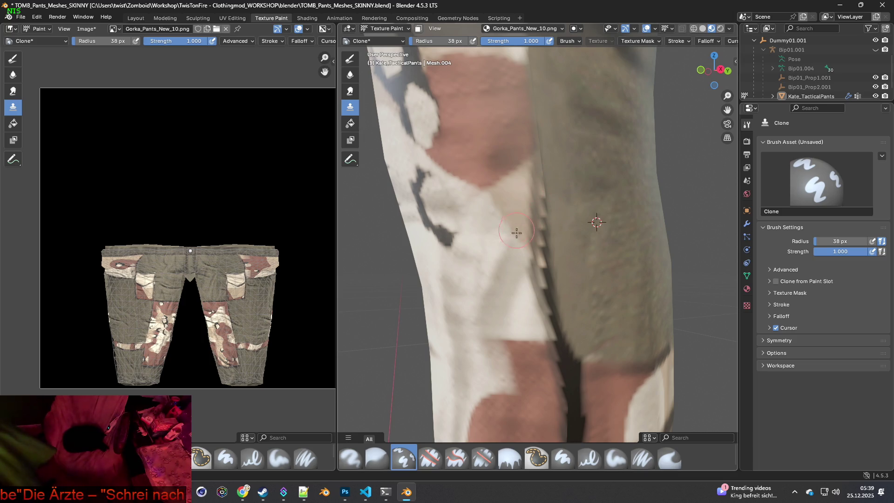
scroll(529, 178, up, 1)
key(f)
click(576, 190)
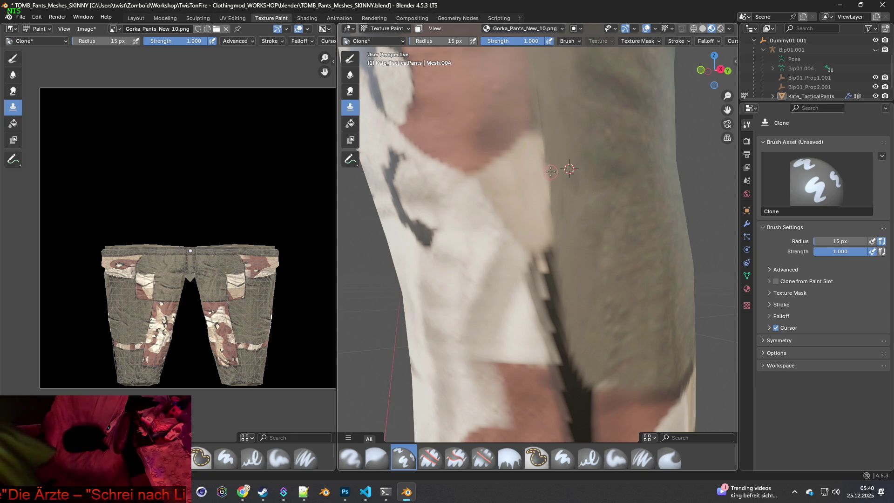
Set the clone source just above the seam and set the brush radius to 30 px.
shift+scroll(569, 244, down, 2)
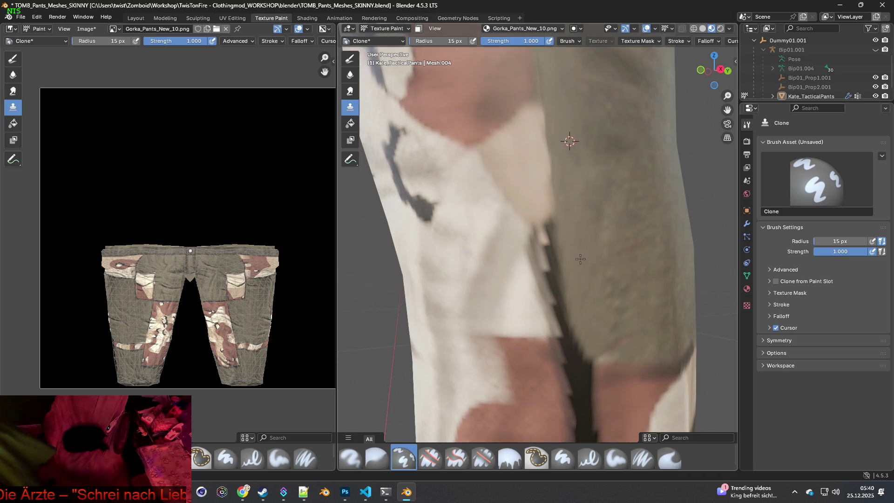
ctrl+click(521, 160)
click(438, 41)
text(30)
key(Return)
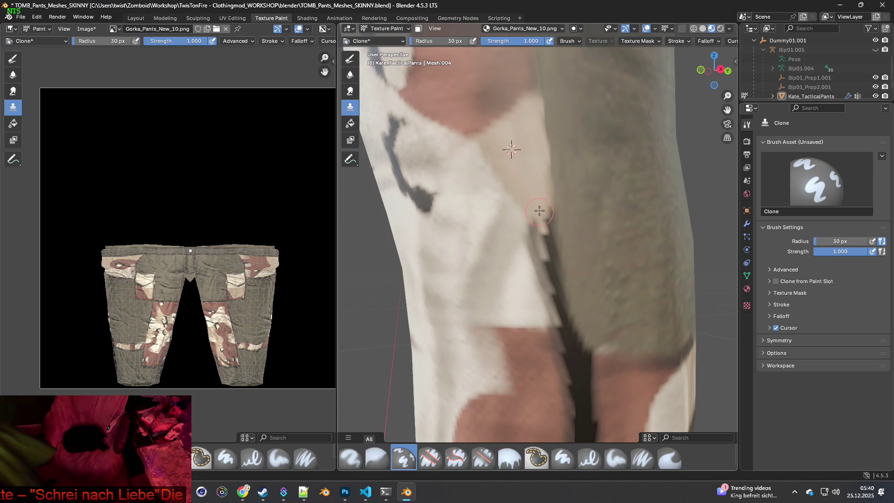
Clone-paint over the dark trouser seam on the knee from a new source.
mouse_move(534, 224)
mouse_down()
mouse_move(543, 222)
mouse_move(542, 240)
mouse_move(539, 227)
mouse_up()
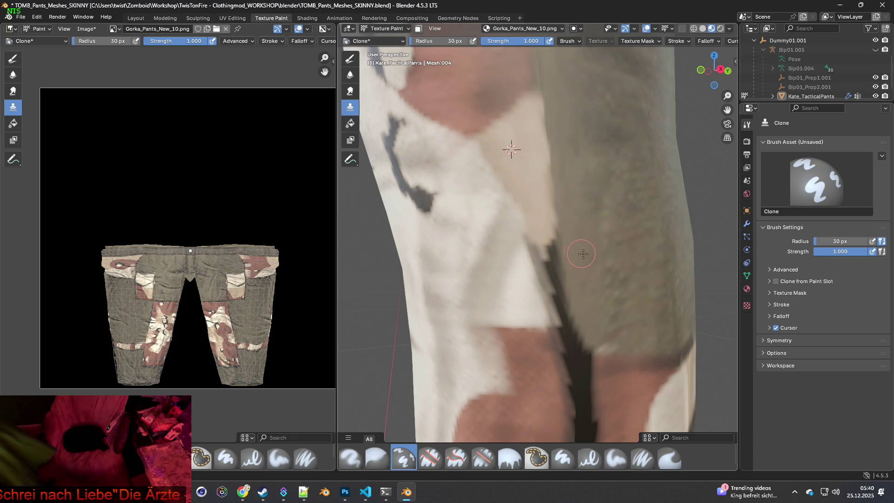
middle_drag(586, 279, 570, 261)
ctrl+click(627, 238)
mouse_move(564, 305)
mouse_down()
mouse_move(585, 336)
mouse_move(577, 342)
mouse_move(552, 317)
mouse_move(541, 283)
mouse_move(548, 233)
mouse_up()
mouse_move(595, 226)
middle_down()
mouse_move(623, 261)
mouse_move(577, 230)
mouse_move(513, 262)
middle_up()
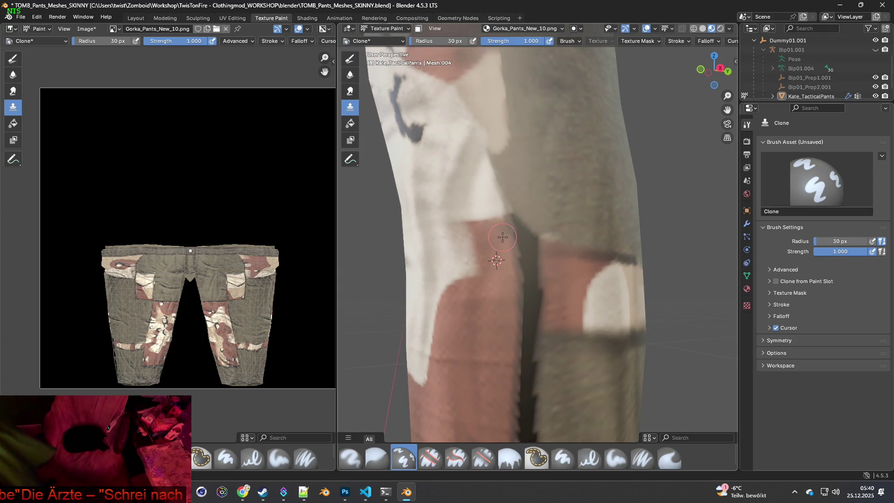
Clone camouflage over the top of the dark strip below the knee band.
middle_drag(573, 270, 584, 249)
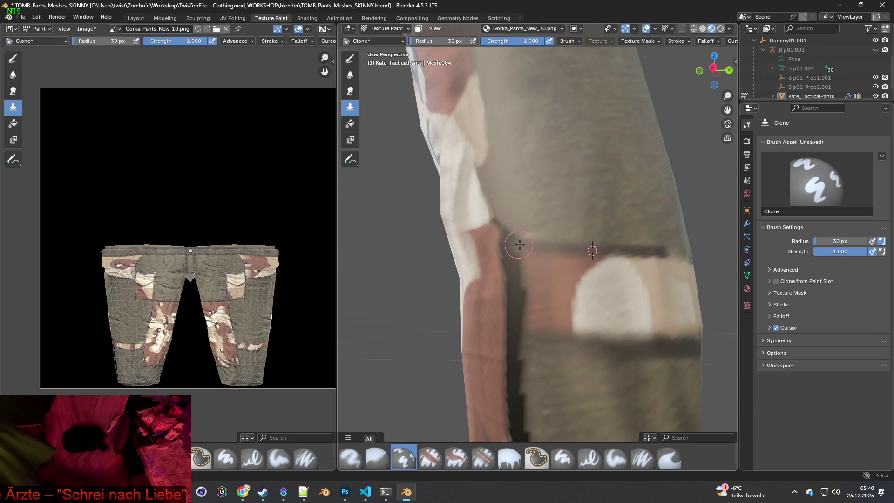
ctrl+click(580, 248)
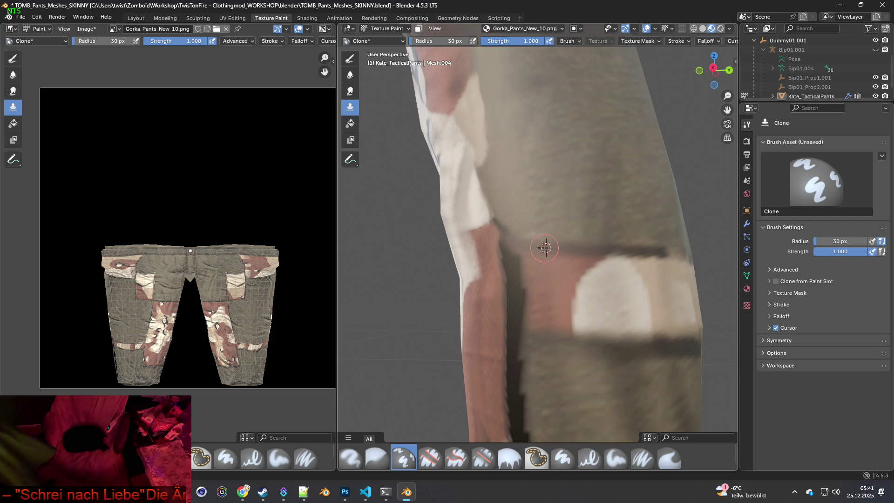
middle_drag(501, 228, 491, 260)
mouse_move(502, 252)
mouse_down()
mouse_move(515, 247)
mouse_move(537, 268)
mouse_move(498, 284)
mouse_move(521, 282)
mouse_move(512, 291)
mouse_move(517, 298)
mouse_move(518, 280)
mouse_move(531, 310)
mouse_move(541, 300)
mouse_move(517, 321)
mouse_move(530, 308)
mouse_up()
ctrl+click(479, 317)
Clone pink camouflage over the dark strip's edge from another side of the leg.
scroll(529, 308, up, 4)
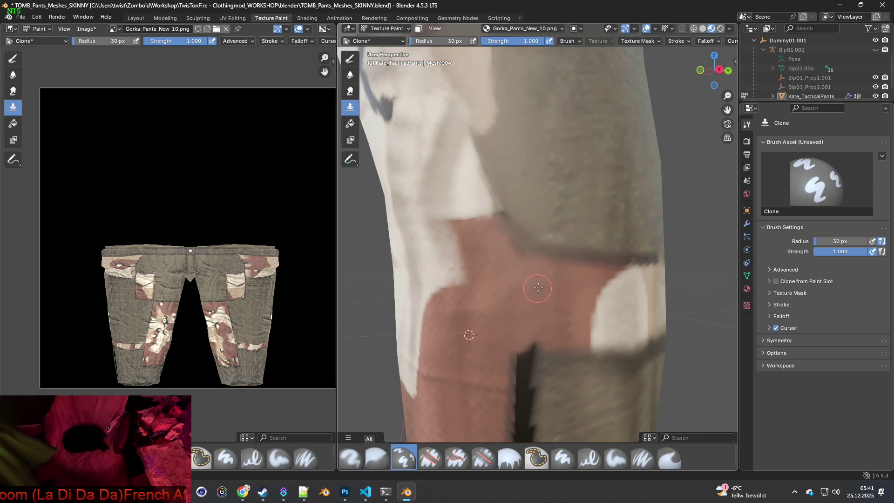
ctrl+click(578, 255)
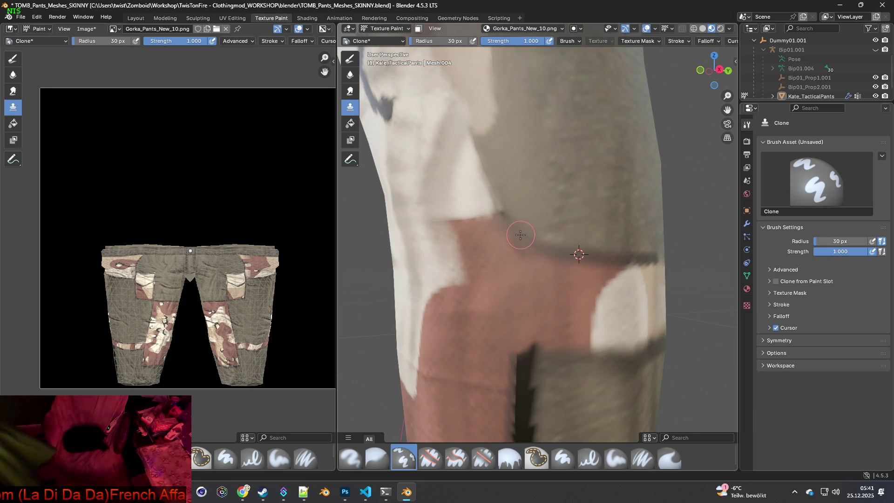
middle_drag(544, 284, 595, 300)
middle_drag(543, 270, 494, 249)
scroll(495, 249, up, 1)
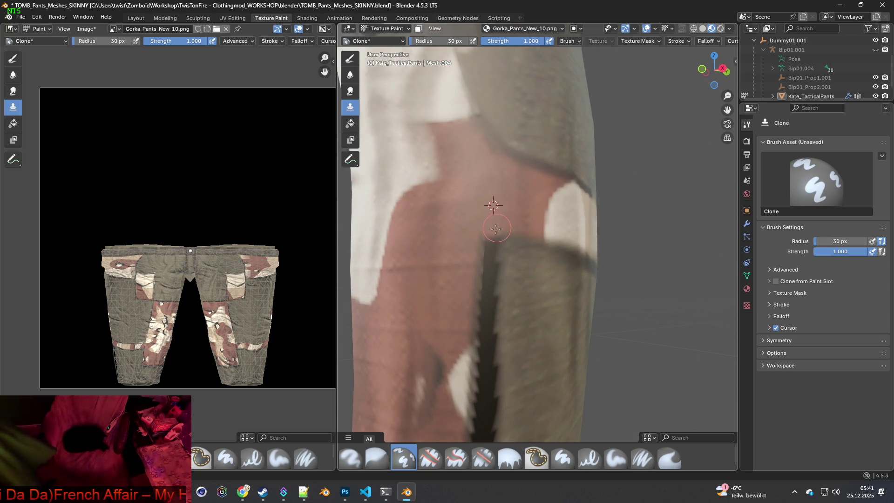
shift+middle_drag(487, 266, 498, 213)
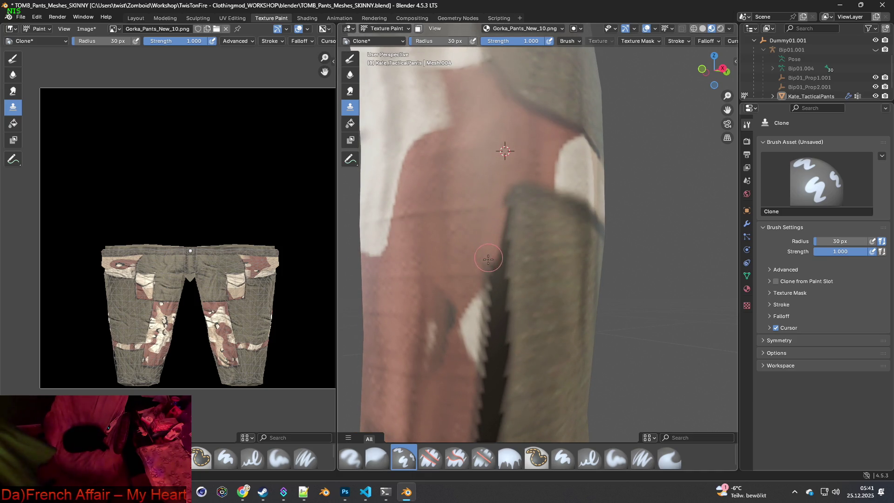
drag(483, 268, 499, 257)
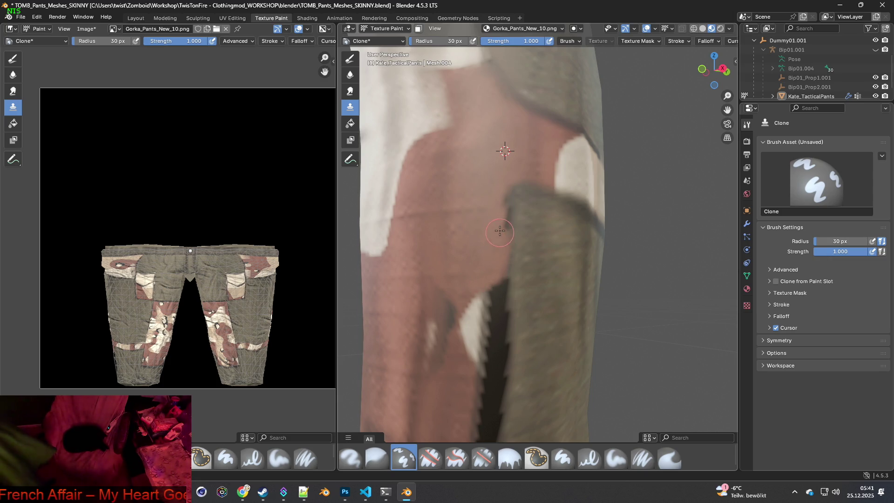
Paint a small white patch beside the lower-leg seam and pick a source high on the leg.
mouse_move(501, 221)
middle_down()
mouse_move(517, 288)
mouse_move(529, 280)
mouse_move(536, 224)
mouse_move(531, 246)
mouse_move(548, 272)
mouse_move(523, 259)
mouse_move(515, 244)
mouse_move(529, 253)
mouse_move(430, 151)
mouse_move(443, 158)
mouse_move(447, 185)
middle_up()
scroll(540, 247, up, 2)
drag(504, 248, 507, 248)
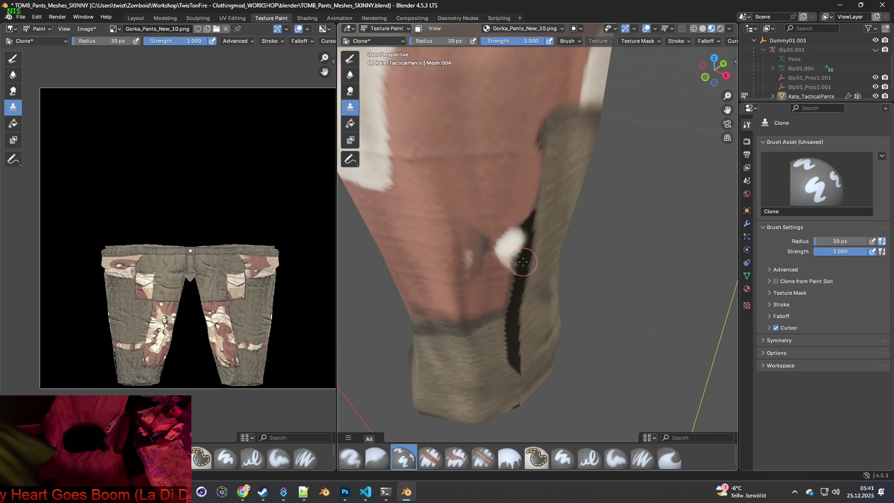
scroll(523, 262, up, 3)
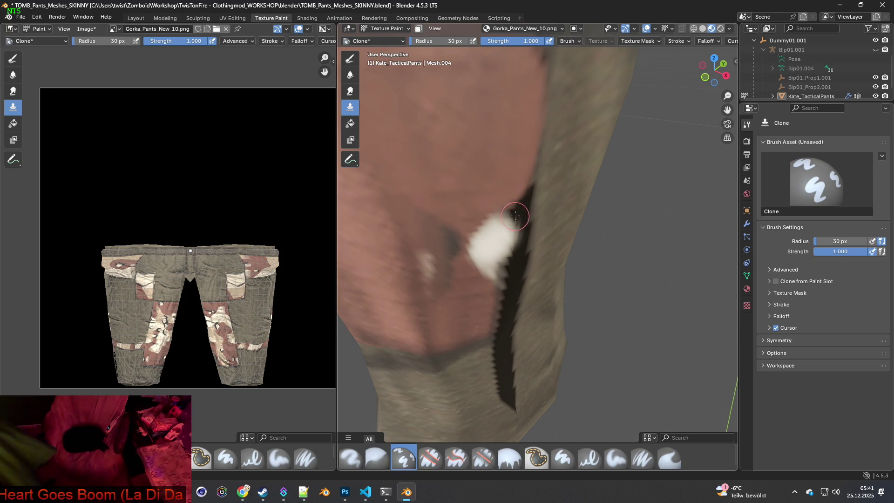
middle_drag(490, 242, 495, 218)
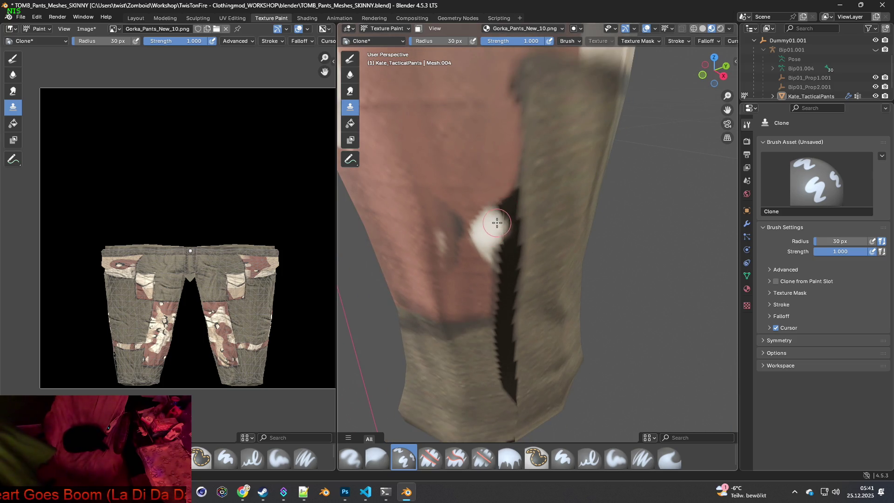
scroll(509, 216, down, 1)
ctrl+click(396, 120)
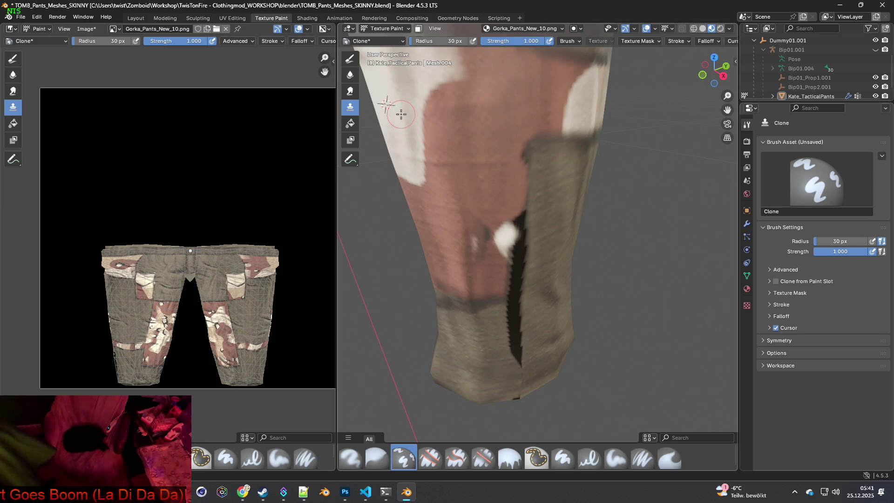
Extend the white clone paint down below the blob along the seam.
drag(513, 239, 513, 247)
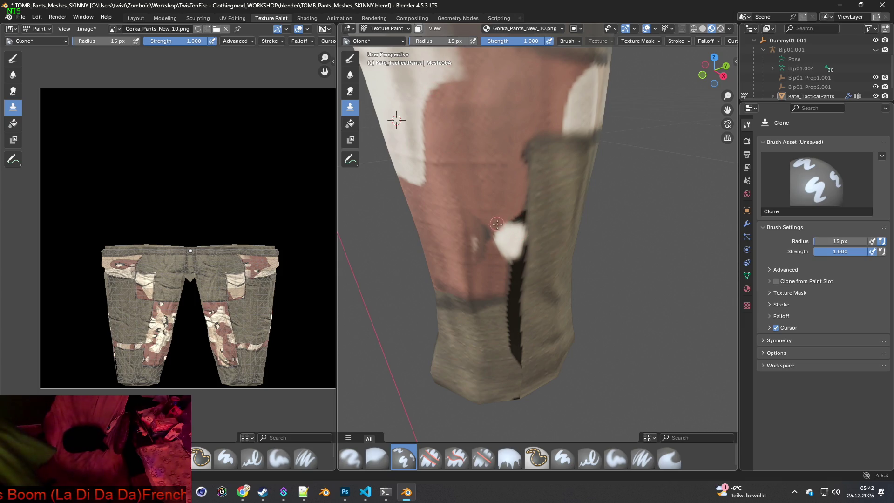
scroll(519, 223, up, 2)
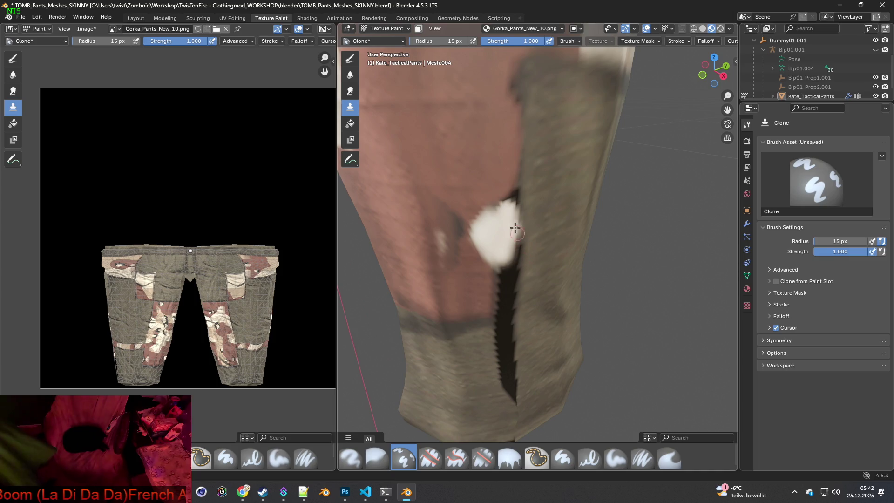
middle_drag(510, 206, 551, 212)
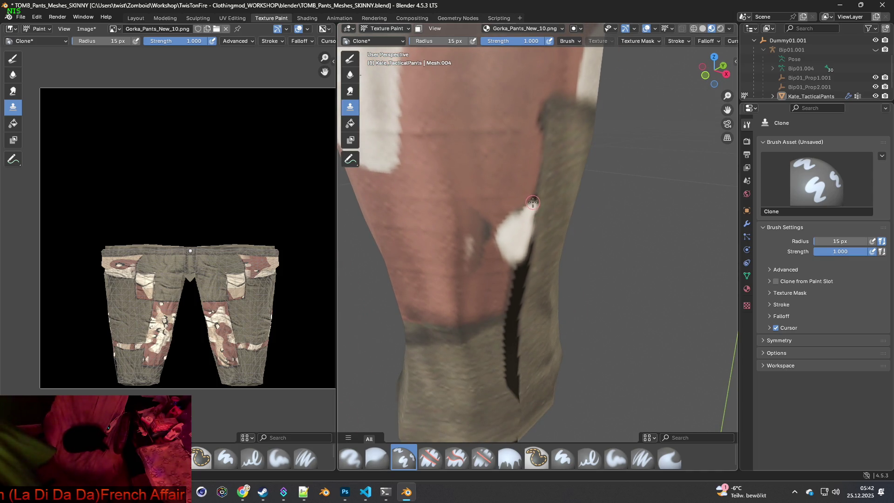
mouse_move(523, 216)
mouse_down()
mouse_move(504, 233)
mouse_move(512, 261)
mouse_move(527, 239)
mouse_move(524, 256)
mouse_up()
middle_drag(524, 253, 514, 230)
Raise the brush radius to 23 px, then 38 px, and paint the white patch further down.
drag(429, 42, 454, 42)
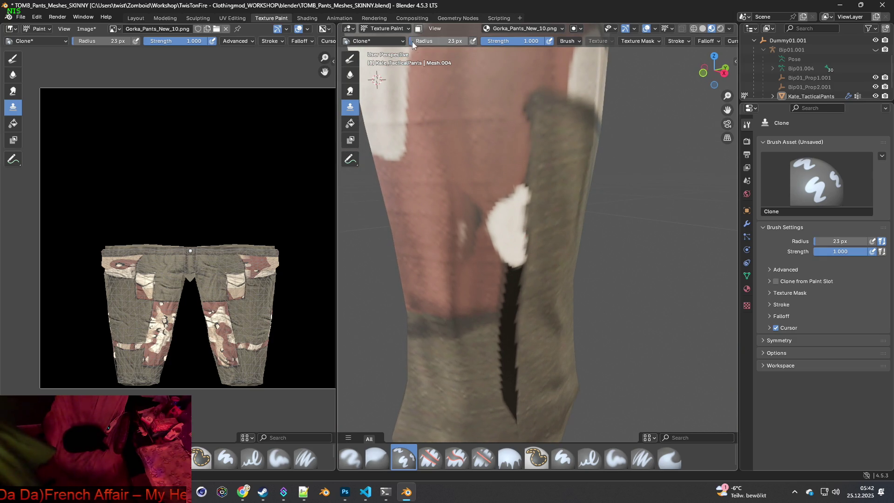
ctrl+click(560, 189)
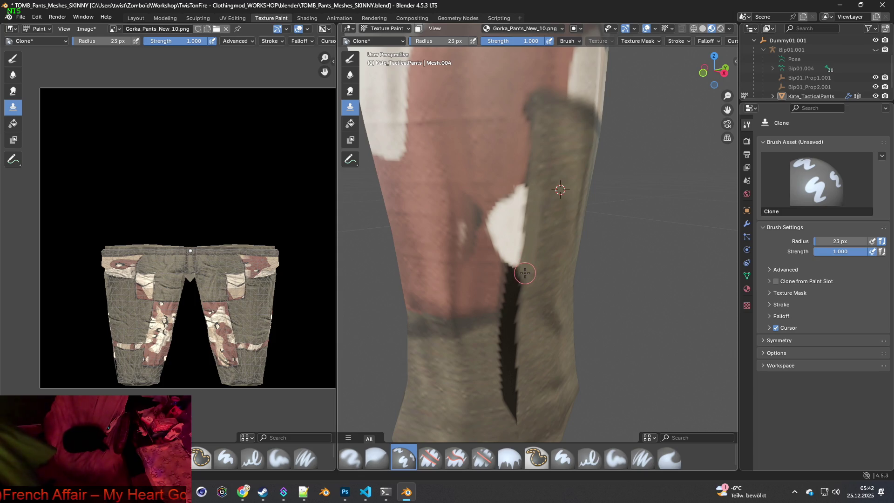
shift+middle_drag(541, 377, 529, 328)
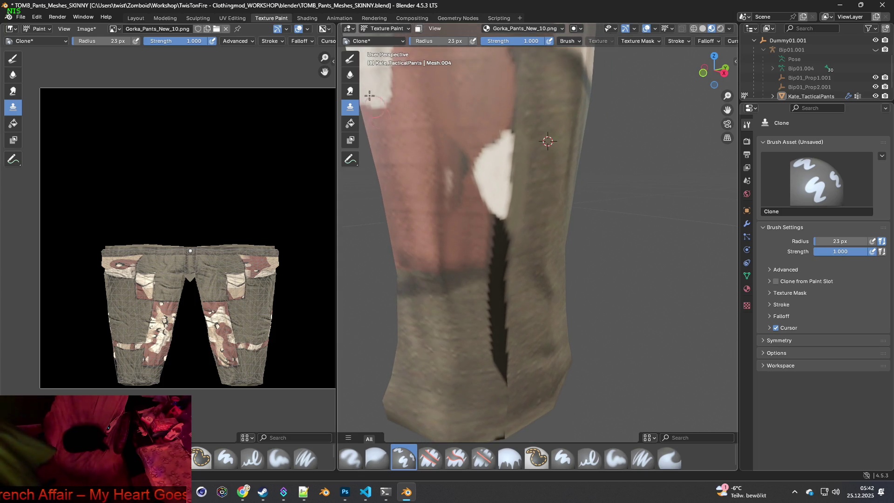
drag(414, 45, 437, 45)
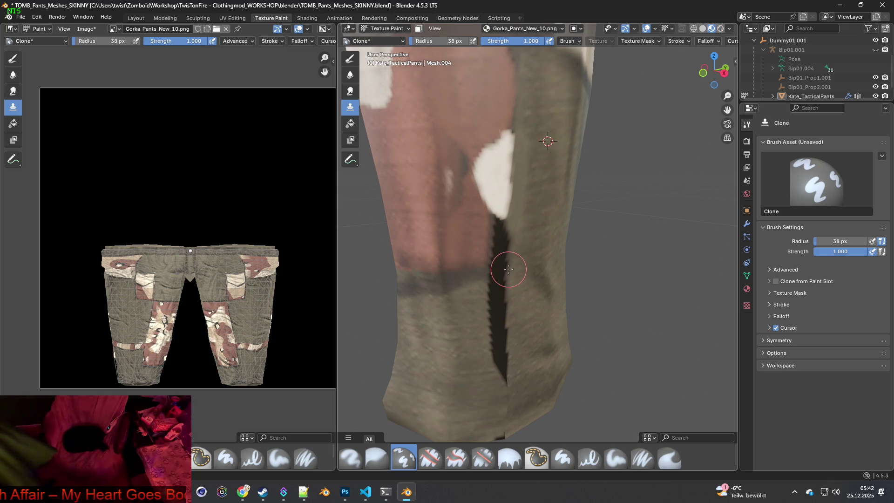
mouse_move(521, 325)
middle_down()
mouse_move(532, 294)
mouse_move(526, 275)
middle_up()
mouse_move(526, 275)
mouse_down()
mouse_move(496, 215)
mouse_move(485, 210)
mouse_move(494, 226)
mouse_move(495, 286)
mouse_move(485, 281)
mouse_move(493, 317)
mouse_move(480, 321)
mouse_move(497, 414)
mouse_up()
middle_drag(507, 345, 514, 262)
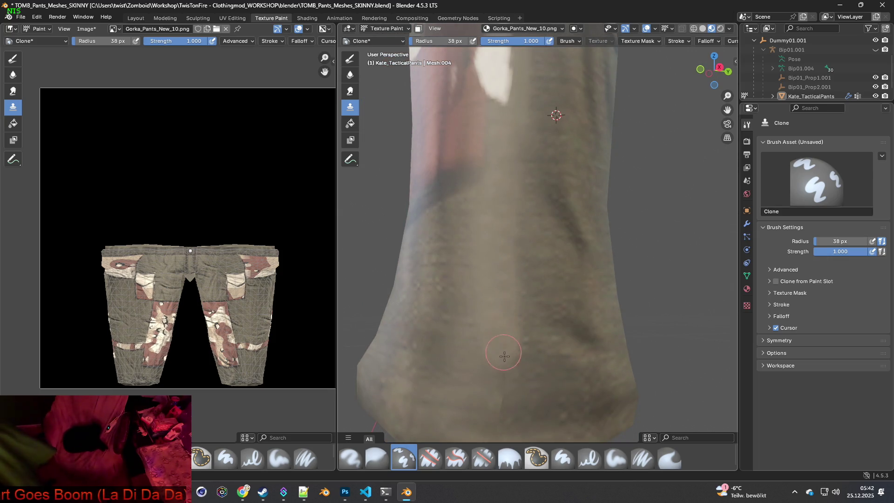
shift+scroll(505, 369, down, 3)
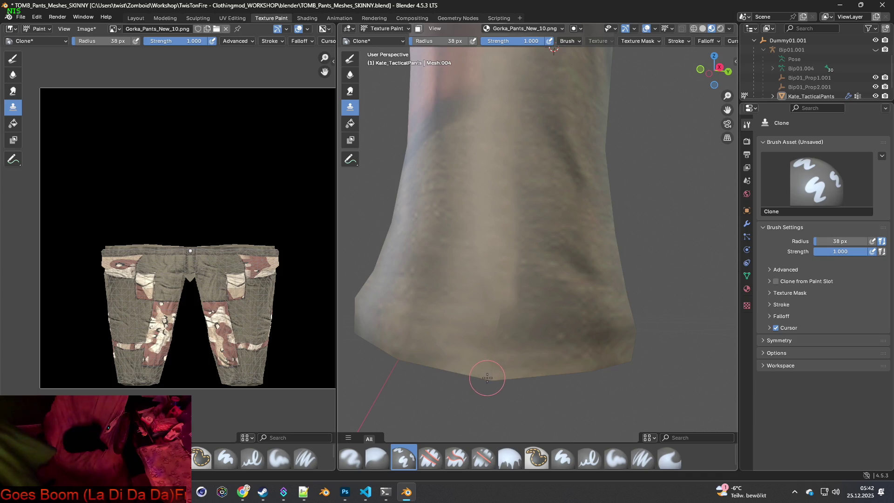
middle_drag(509, 289, 509, 304)
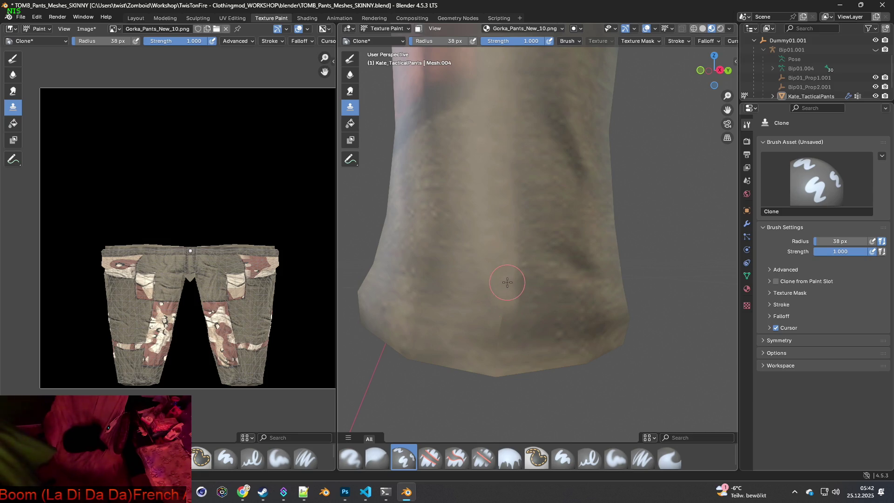
mouse_move(512, 265)
middle_down()
mouse_move(515, 280)
mouse_move(508, 254)
mouse_move(503, 285)
mouse_move(549, 274)
mouse_move(528, 256)
mouse_move(535, 224)
mouse_move(541, 231)
mouse_move(580, 214)
mouse_move(488, 215)
mouse_move(513, 217)
middle_up()
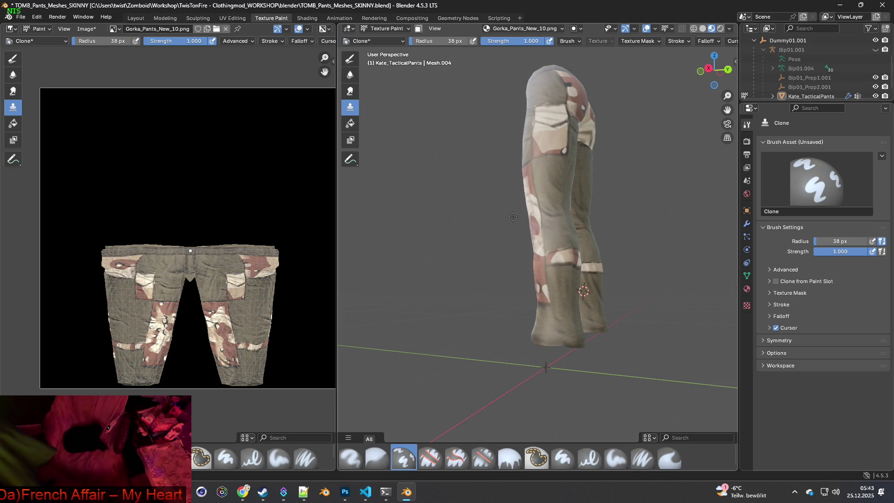
Orbit around the pants to the back, zooming in between the legs.
mouse_move(513, 216)
middle_down()
mouse_move(589, 233)
mouse_move(529, 243)
mouse_move(513, 260)
mouse_move(551, 238)
middle_up()
scroll(596, 236, up, 6)
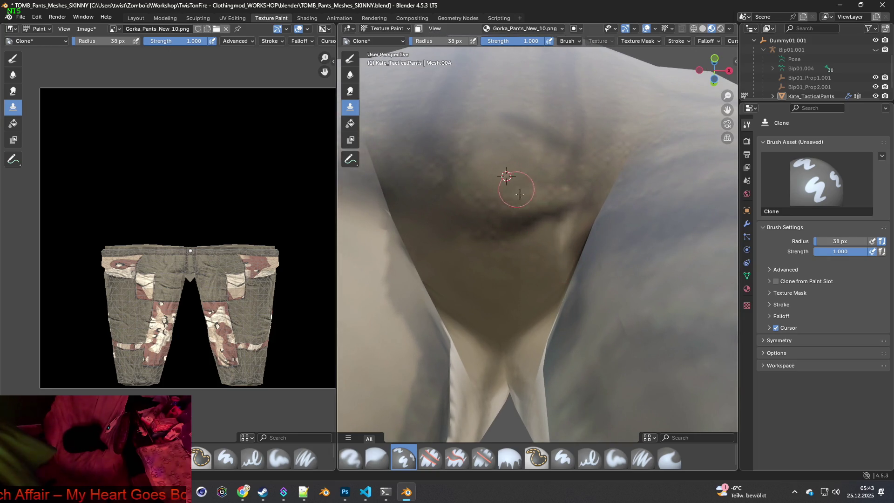
mouse_move(520, 264)
middle_down()
mouse_move(616, 277)
mouse_move(483, 294)
mouse_move(584, 246)
mouse_move(562, 240)
middle_up()
middle_drag(576, 355, 491, 239)
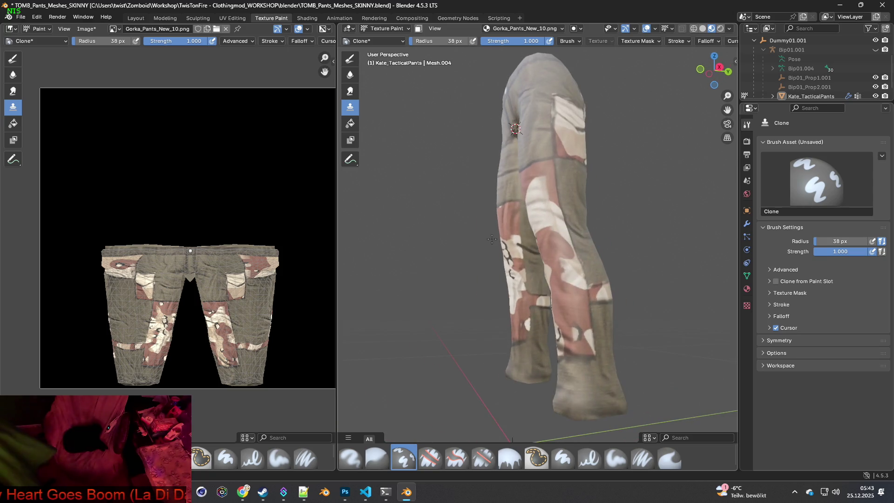
middle_drag(578, 265, 494, 255)
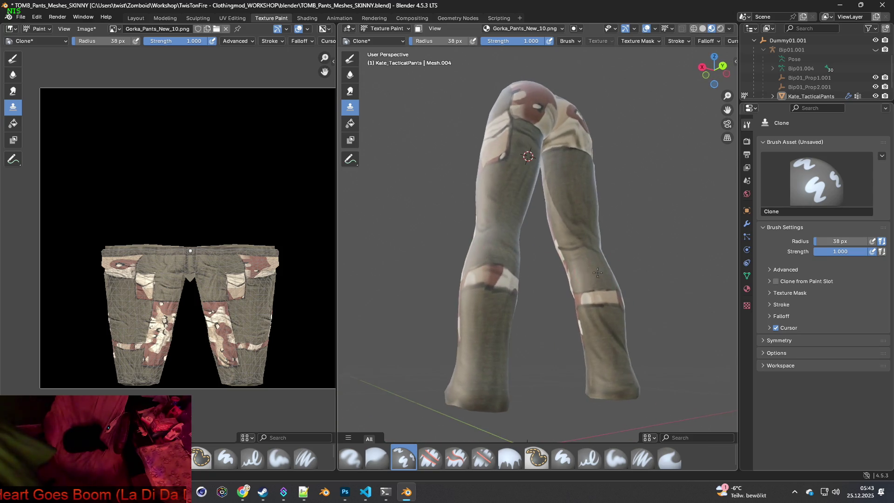
middle_drag(547, 275, 561, 279)
scroll(606, 317, up, 6)
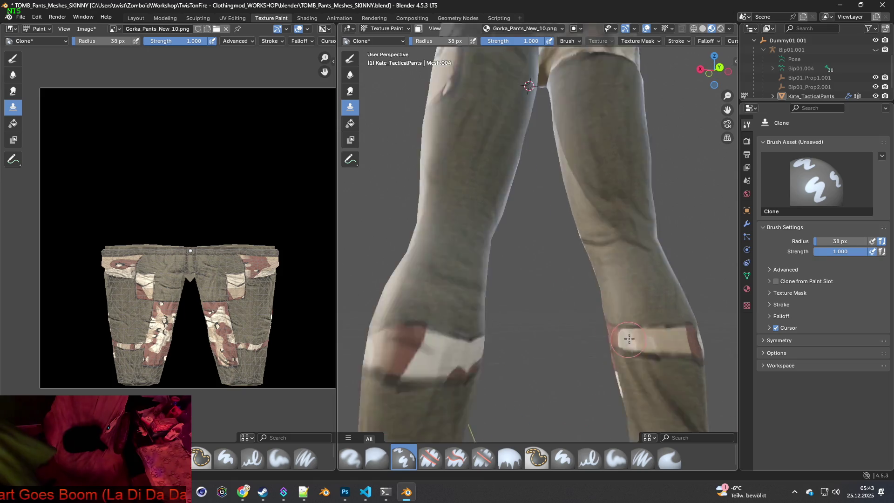
Zoom onto one leg's knee-band patch and clone a dark band along its seam.
middle_drag(664, 361, 563, 259)
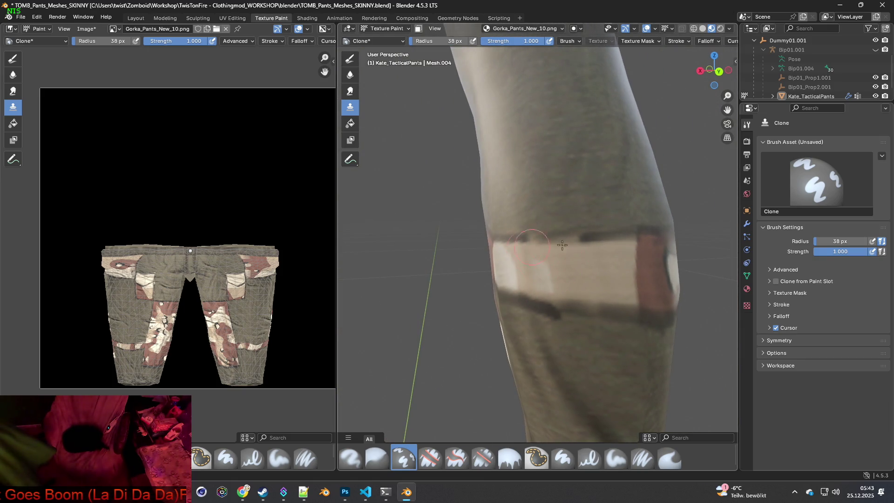
scroll(612, 298, up, 2)
middle_drag(633, 295, 551, 282)
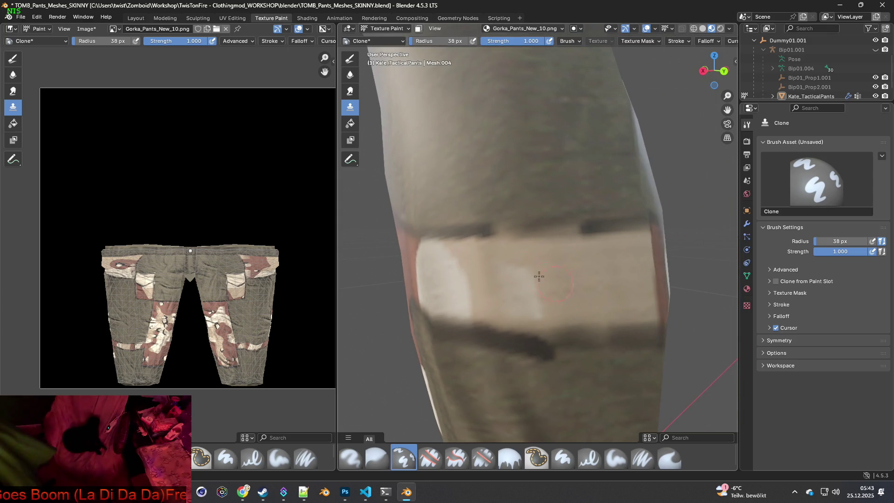
drag(480, 233, 613, 233)
mouse_move(613, 233)
middle_down()
mouse_move(564, 279)
mouse_move(585, 335)
mouse_move(609, 336)
middle_up()
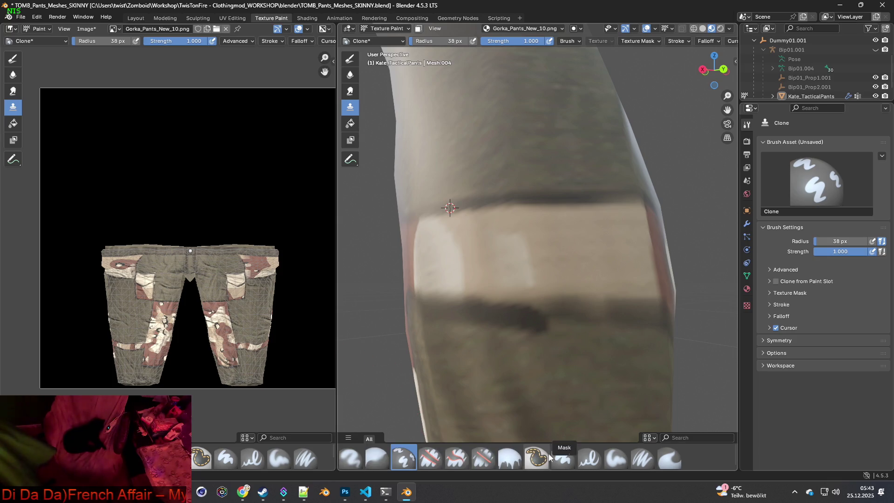
click(612, 460)
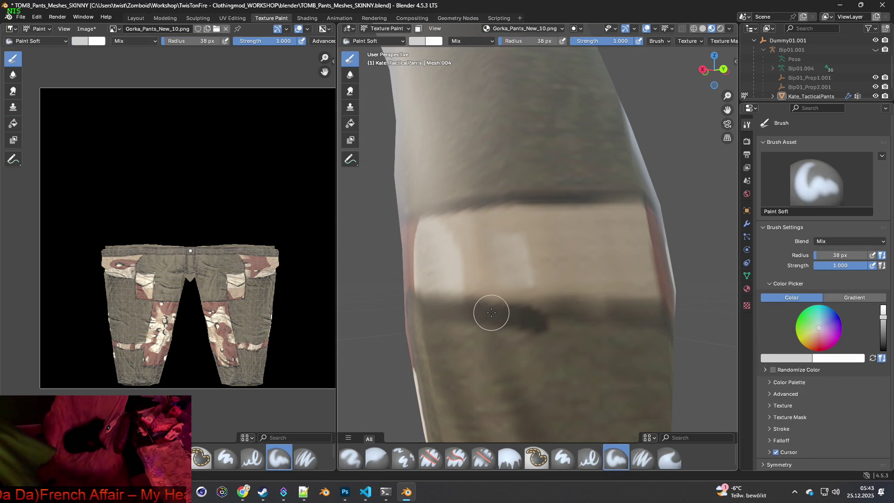
Sample the dark brown band colour and paint it over the knee-band seam.
key(s)
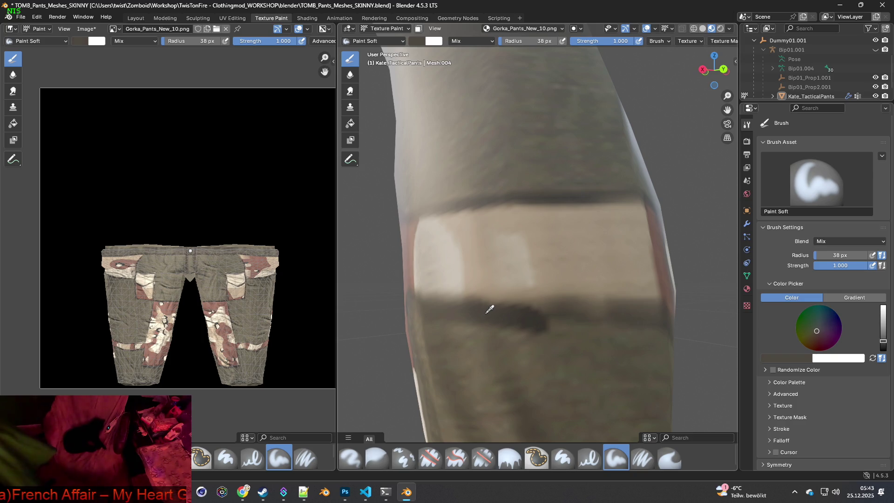
key(s)
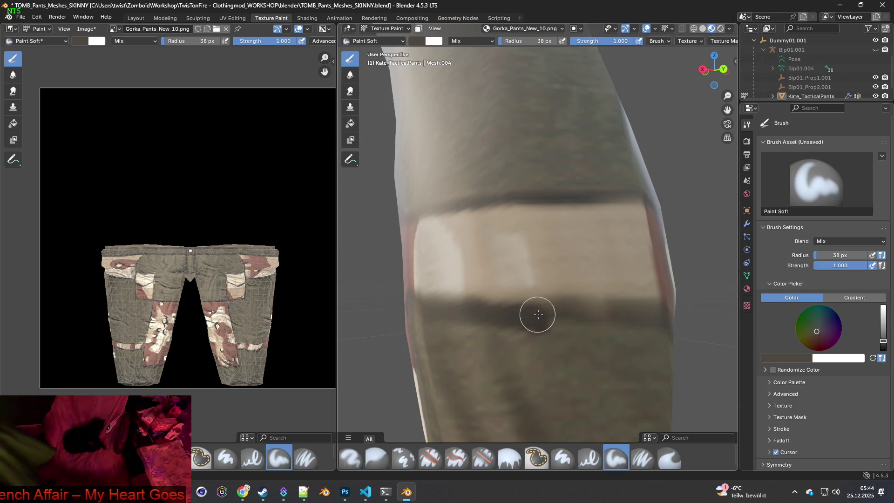
middle_drag(545, 329, 514, 335)
mouse_move(510, 333)
mouse_down()
mouse_move(473, 314)
mouse_move(599, 316)
mouse_move(627, 338)
mouse_up()
Inspect the red and white patches, then paint dark over the band below the white patch.
middle_drag(627, 338, 499, 322)
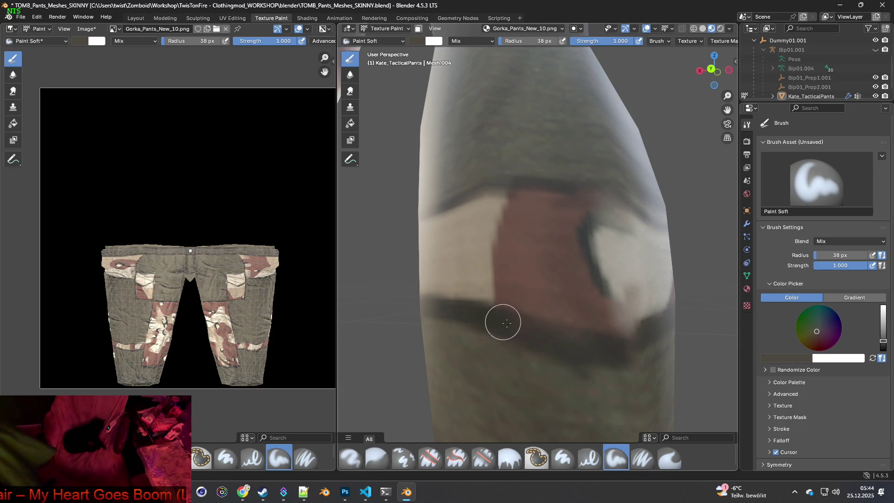
middle_drag(583, 343, 496, 343)
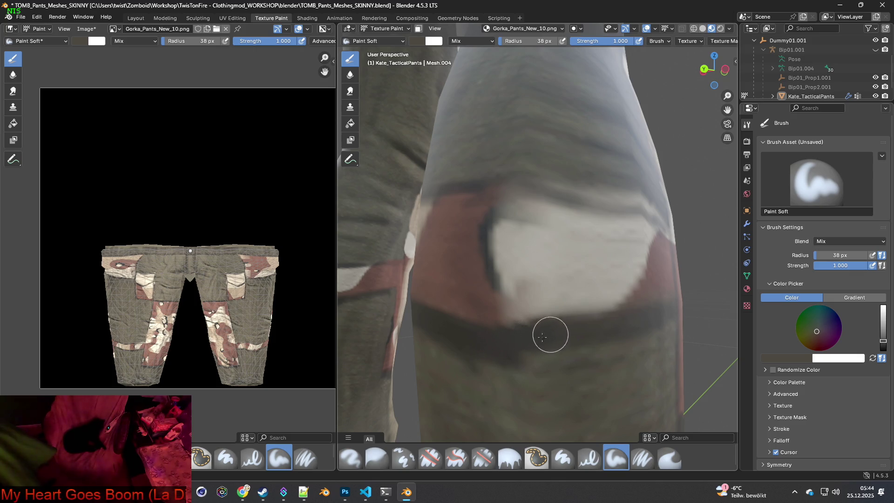
mouse_move(559, 335)
middle_down()
mouse_move(508, 327)
mouse_move(551, 321)
middle_up()
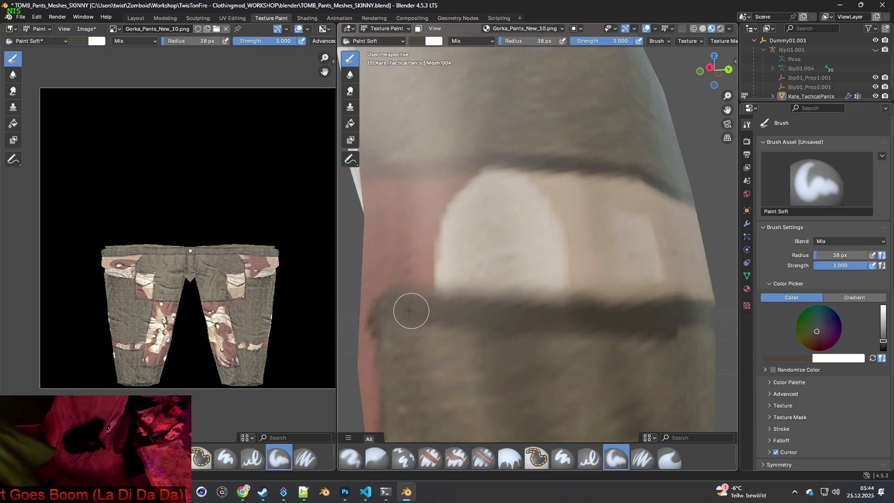
scroll(435, 323, down, 6)
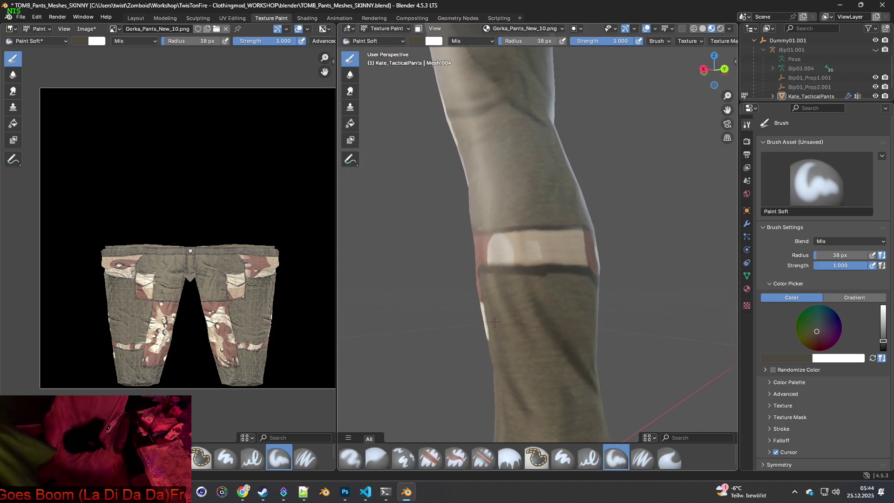
scroll(465, 320, up, 6)
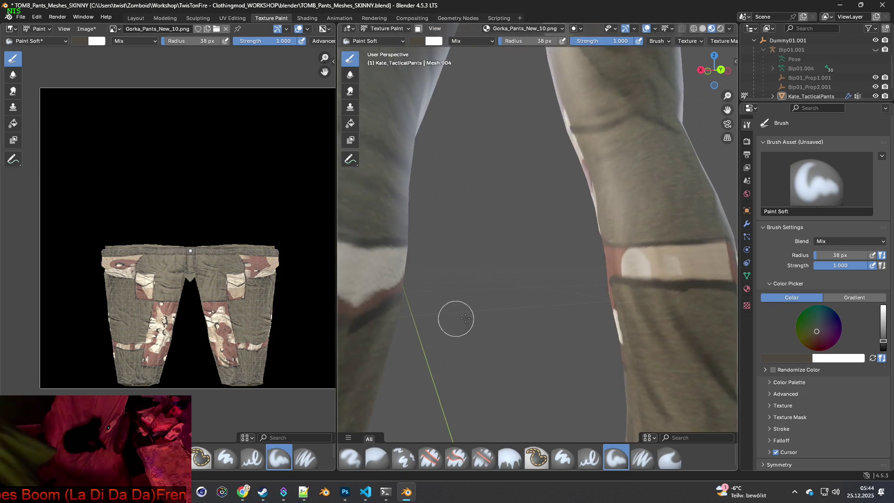
scroll(537, 326, down, 1)
scroll(519, 323, up, 3)
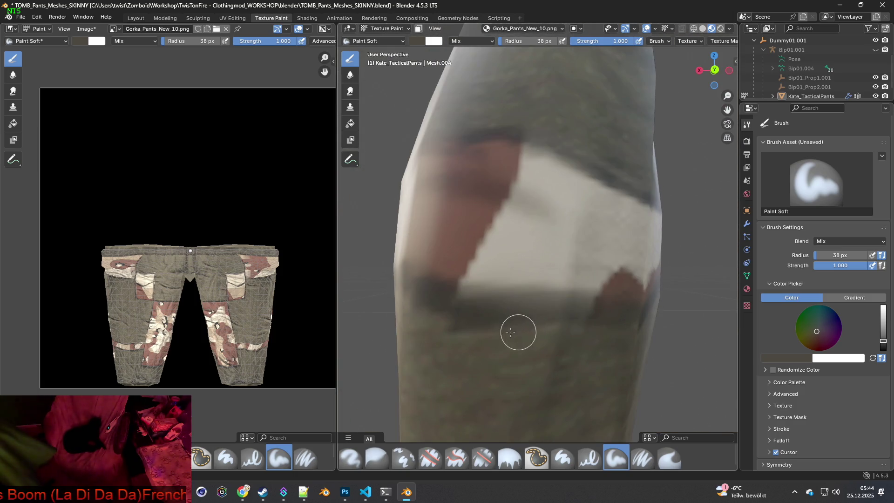
scroll(509, 335, down, 2)
middle_drag(456, 335, 597, 306)
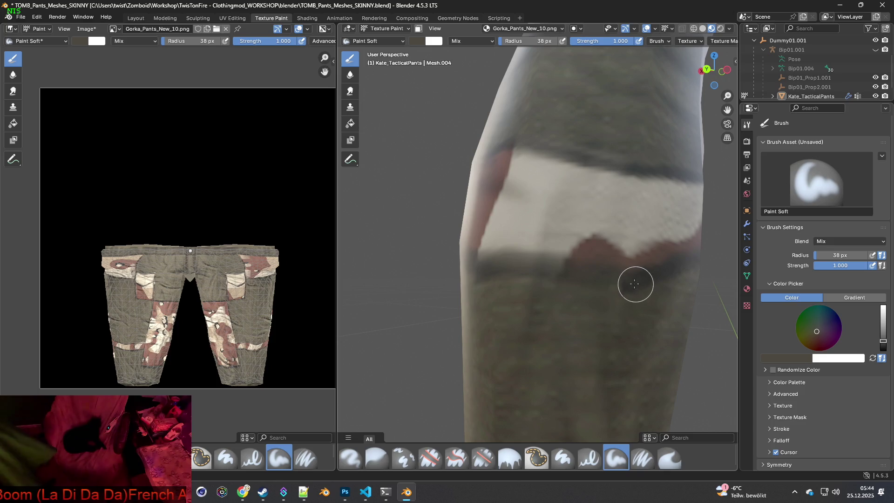
mouse_move(608, 278)
mouse_down()
mouse_move(503, 259)
mouse_move(489, 267)
mouse_up()
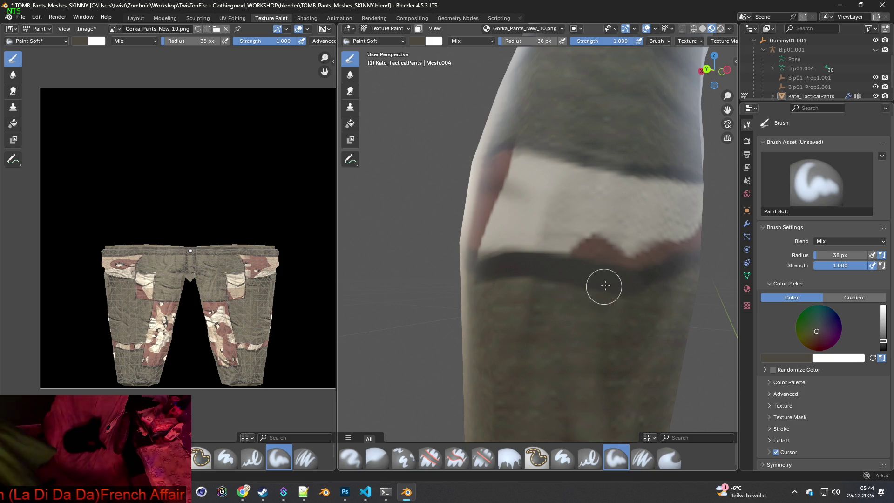
Sample a colour from the mesh and reduce the soft brush radius to 15 px.
key(s)
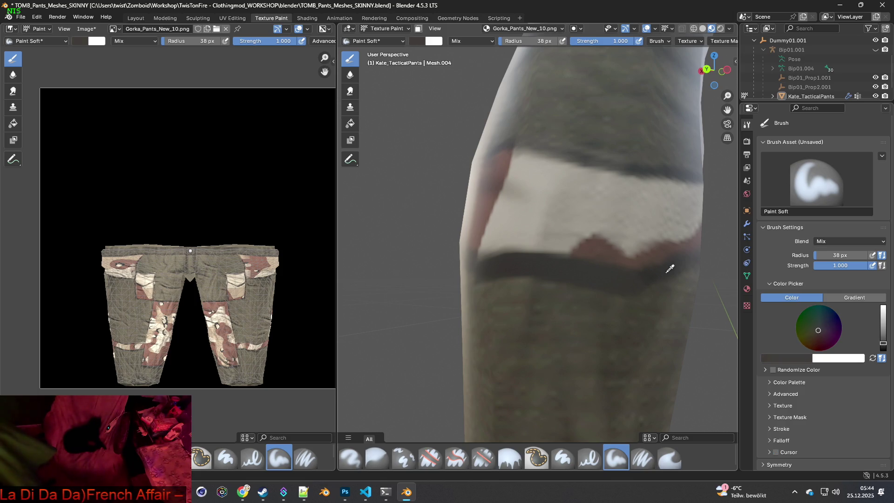
click(668, 267)
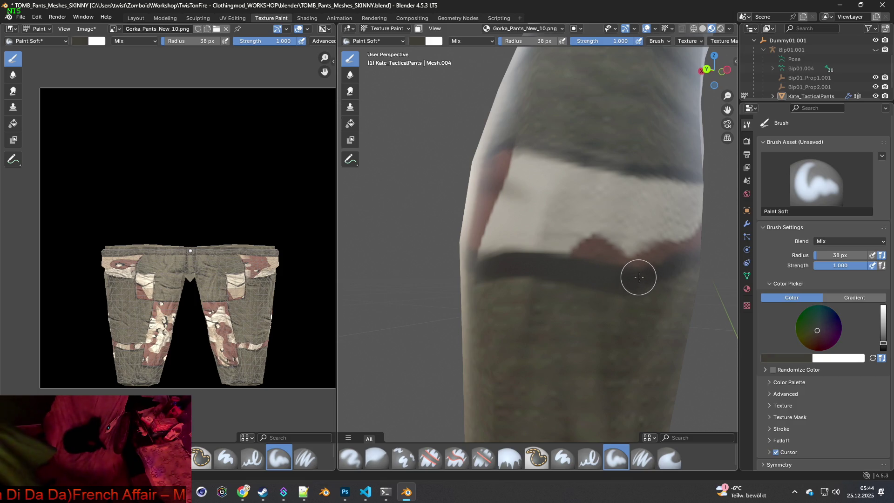
scroll(513, 187, down, 2)
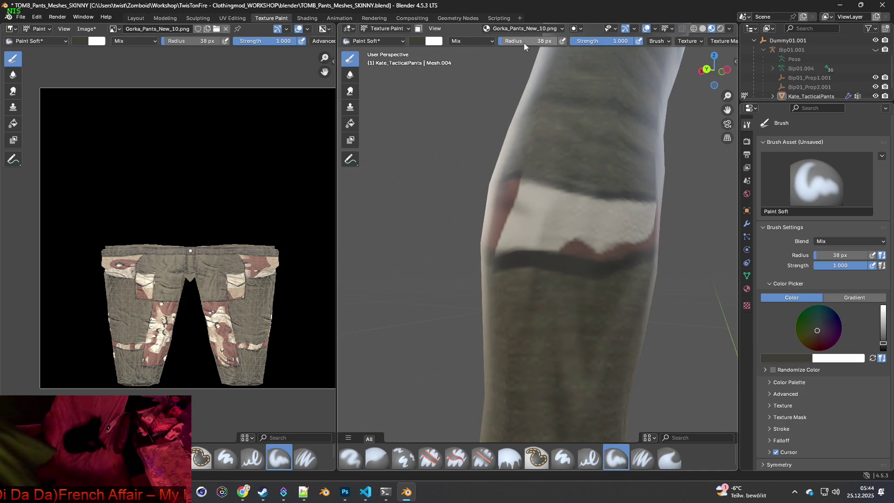
ctrl+scroll(541, 41, down, 4)
scroll(600, 281, up, 3)
mouse_move(601, 282)
middle_down()
mouse_move(647, 297)
mouse_move(587, 287)
middle_up()
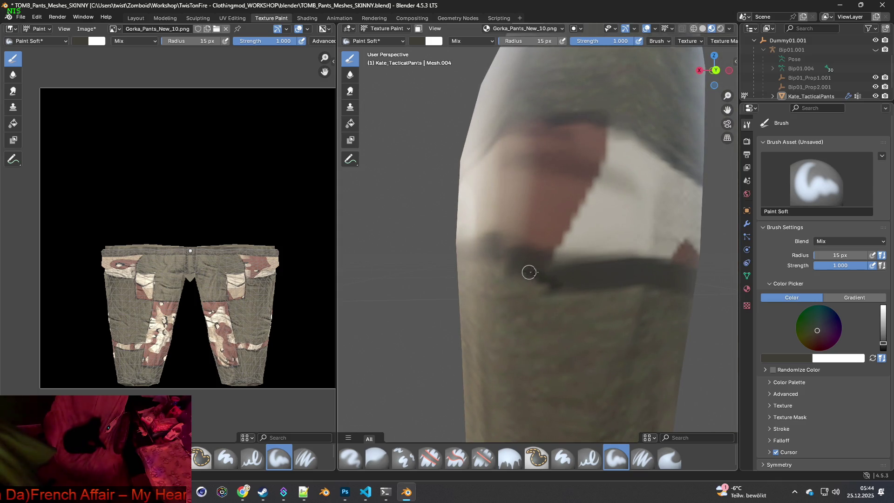
Sample the band's dark colour and paint it along the band edge and grey/red seam.
key(s)
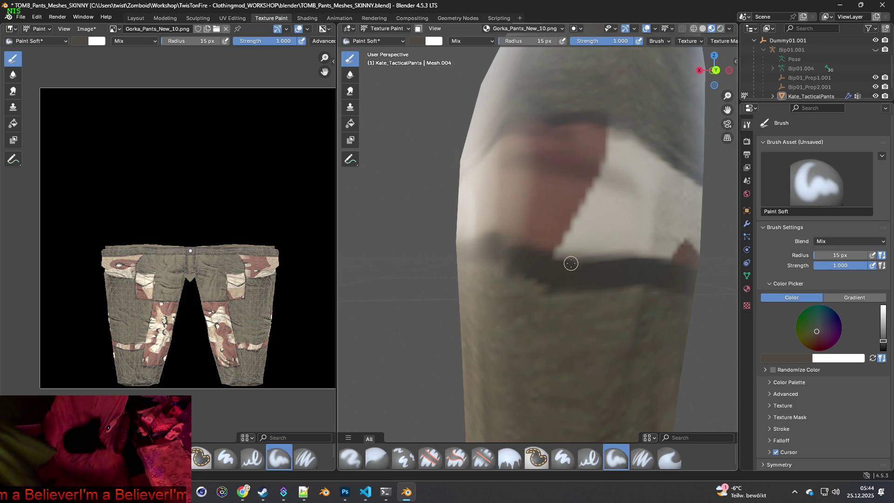
middle_drag(512, 251, 635, 285)
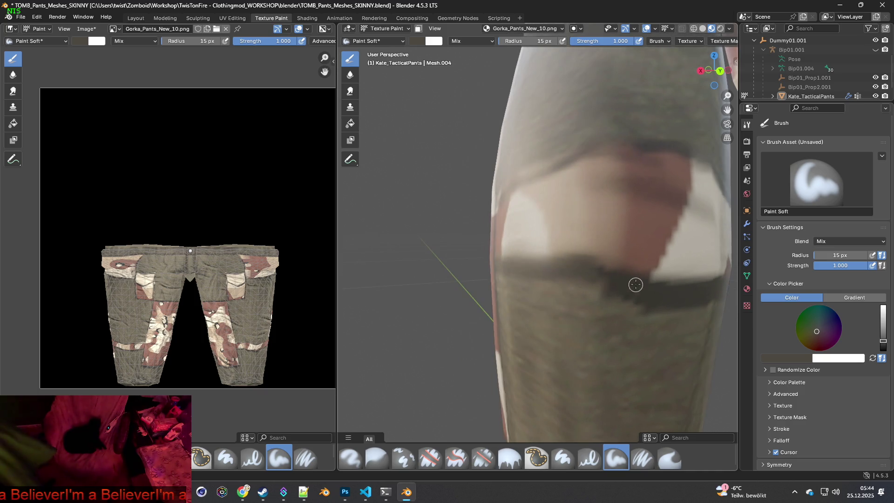
mouse_move(634, 278)
mouse_down()
mouse_move(576, 260)
mouse_move(641, 296)
mouse_up()
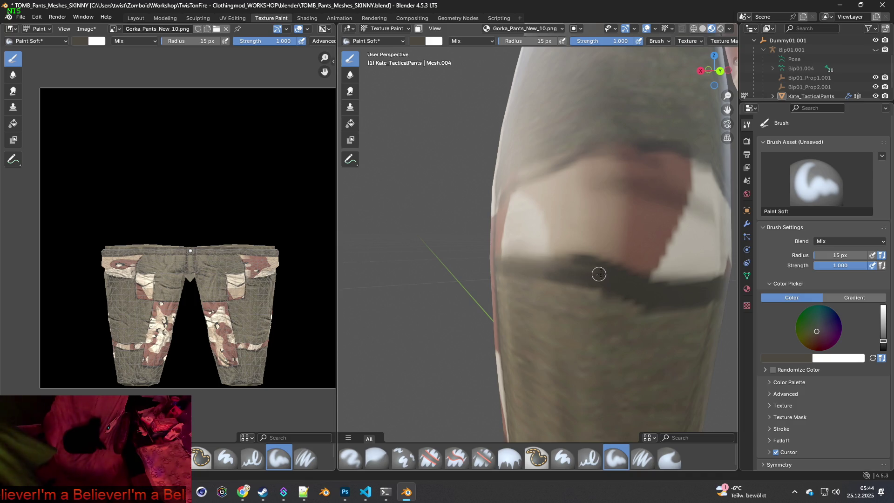
mouse_move(570, 286)
middle_down()
mouse_move(612, 303)
mouse_move(450, 287)
mouse_move(591, 267)
mouse_move(538, 295)
middle_up()
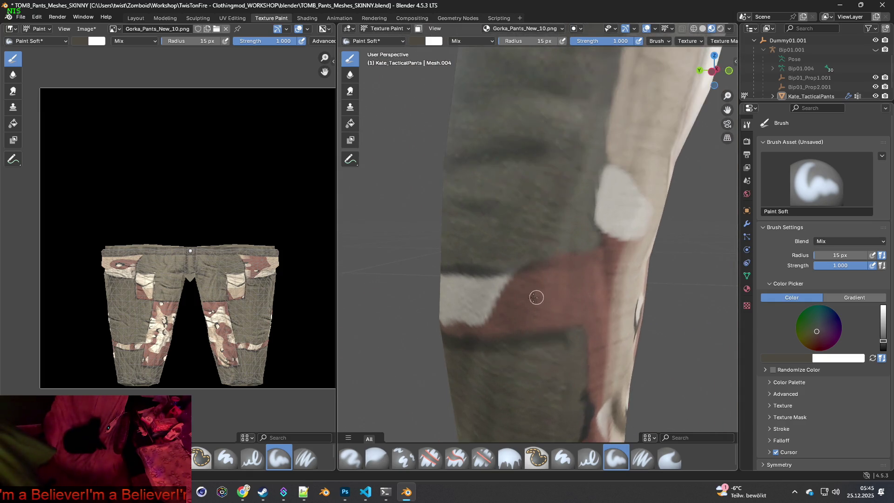
scroll(521, 289, up, 4)
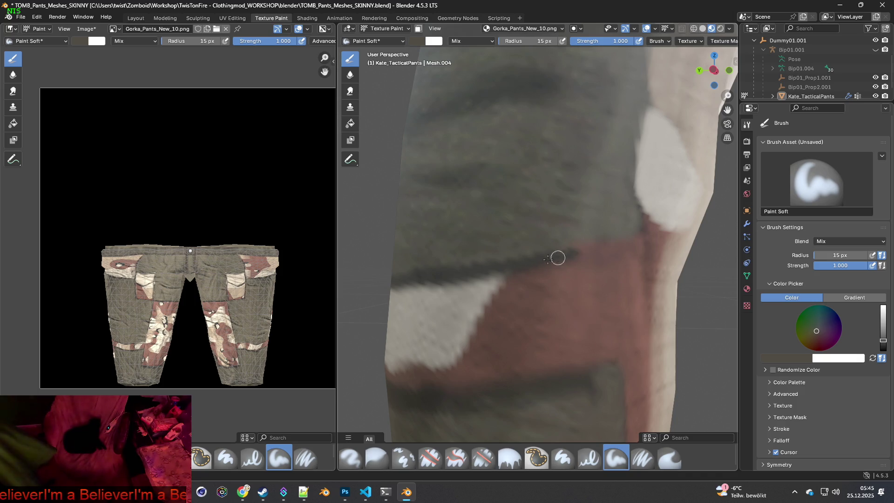
middle_drag(577, 252, 554, 266)
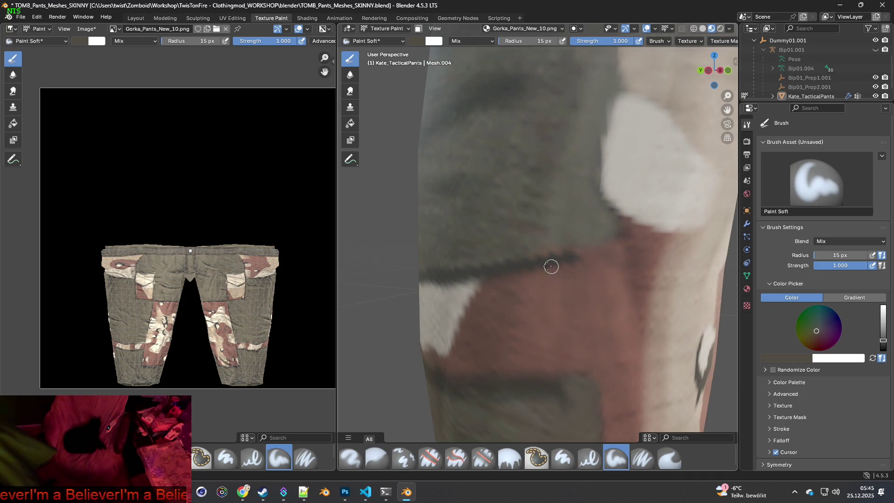
drag(532, 260, 598, 248)
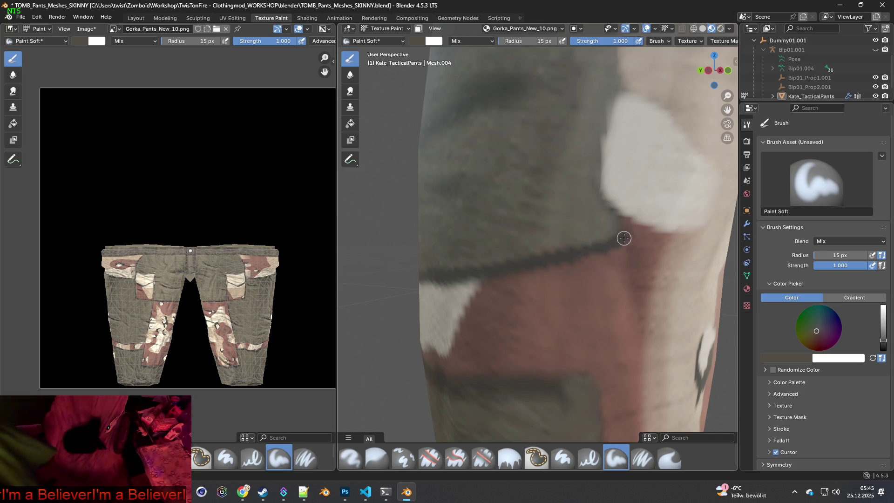
Paint a dark line along the leg's seam, then orbit to inspect the knee band.
mouse_move(588, 252)
middle_down()
mouse_move(503, 275)
mouse_move(555, 294)
middle_up()
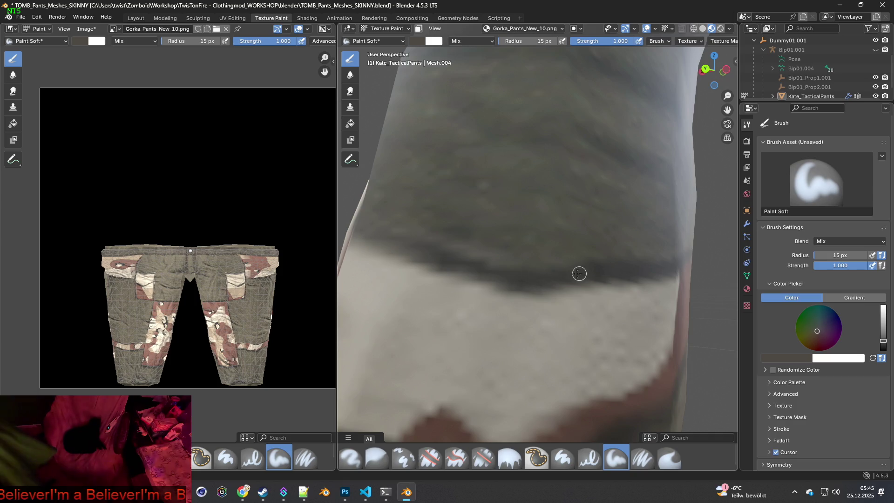
scroll(484, 279, down, 5)
mouse_move(499, 289)
middle_down()
mouse_move(538, 295)
mouse_move(568, 276)
middle_up()
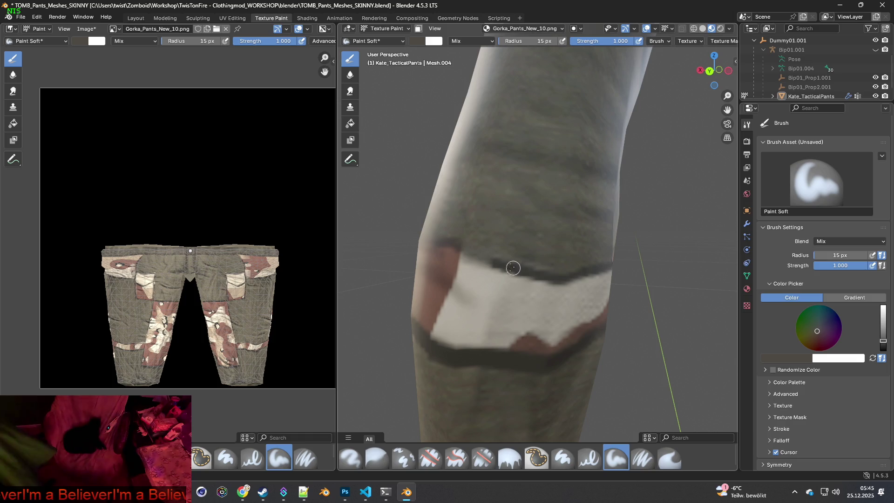
mouse_move(523, 268)
middle_down()
mouse_move(555, 273)
mouse_move(575, 261)
middle_up()
drag(533, 263, 447, 272)
mouse_move(447, 273)
middle_down()
mouse_move(486, 277)
mouse_move(538, 265)
mouse_move(593, 273)
middle_up()
mouse_move(594, 273)
mouse_down()
mouse_move(483, 295)
mouse_move(492, 298)
mouse_up()
middle_drag(482, 297, 465, 298)
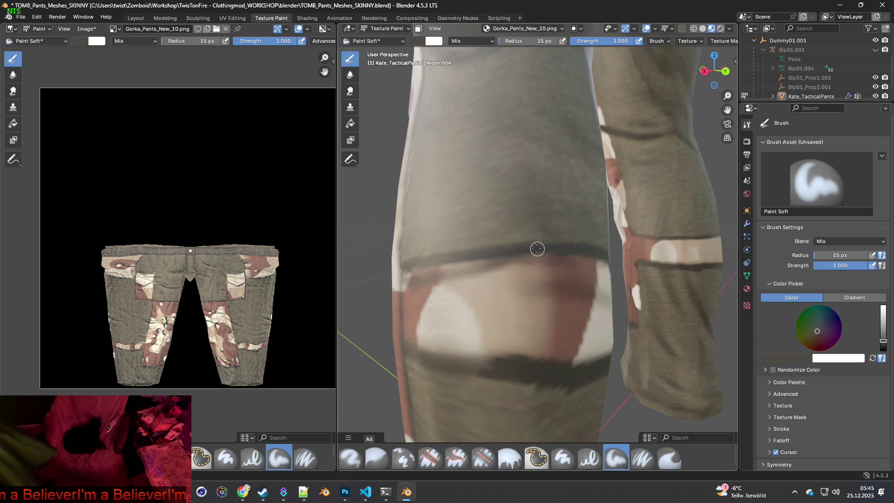
middle_drag(589, 252, 554, 313)
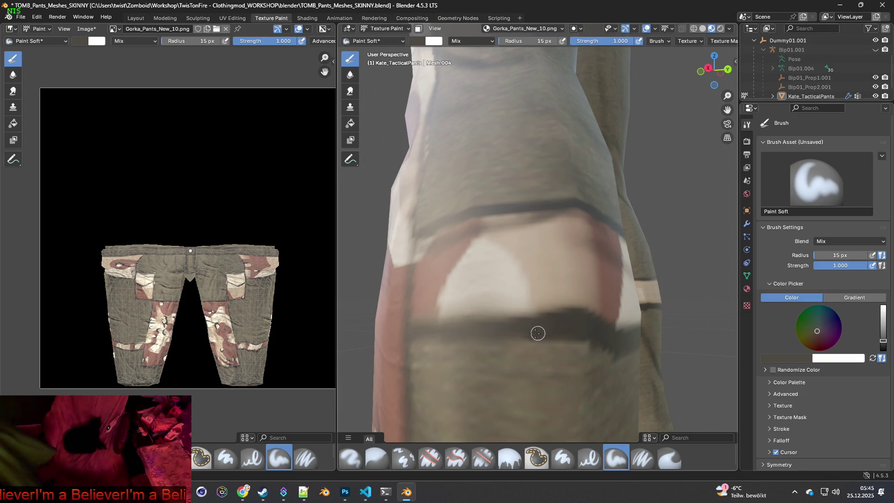
Orbit with numpad 6, pan toward the other leg, and zoom in on its knee band.
key(KP_6)
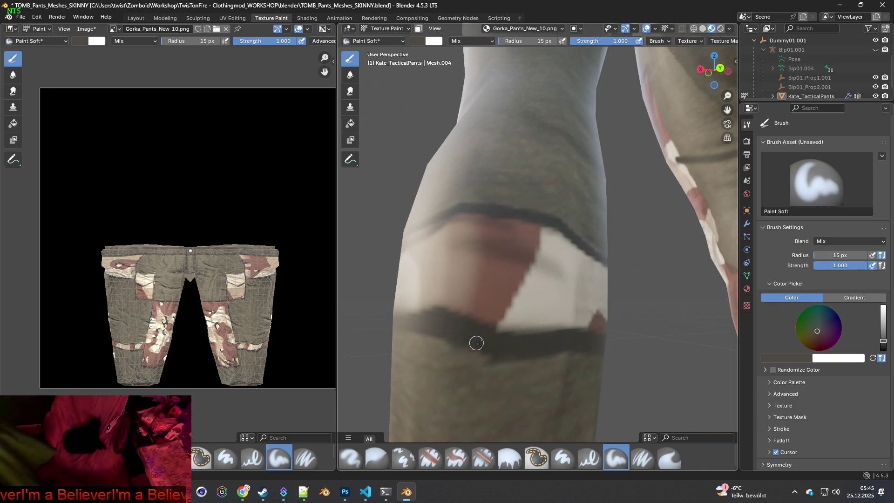
key(KP_6)
key(KP_6)
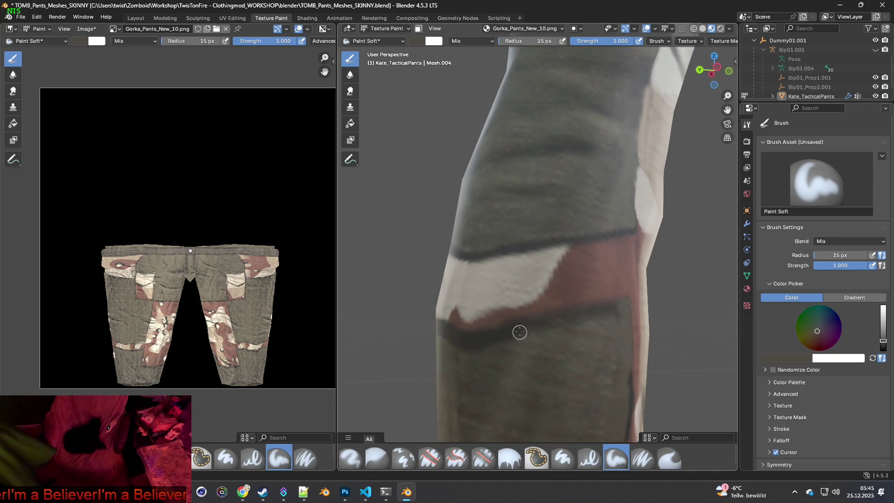
key(KP_6)
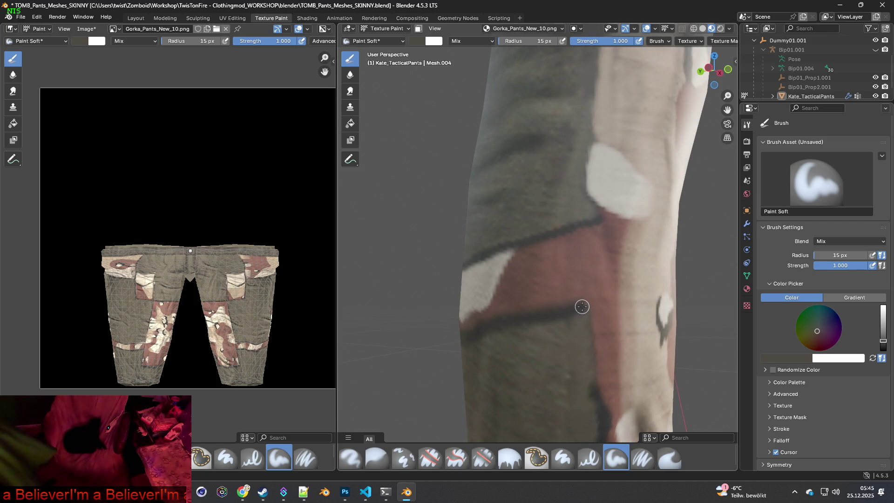
key(KP_6)
key(KP_6)
key(KP_6)
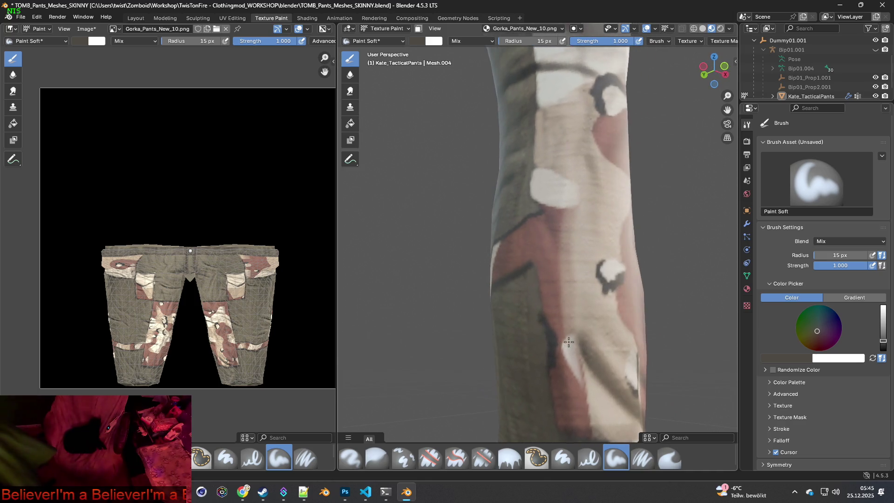
key(KP_6)
key(KP_6)
key(KP_6)
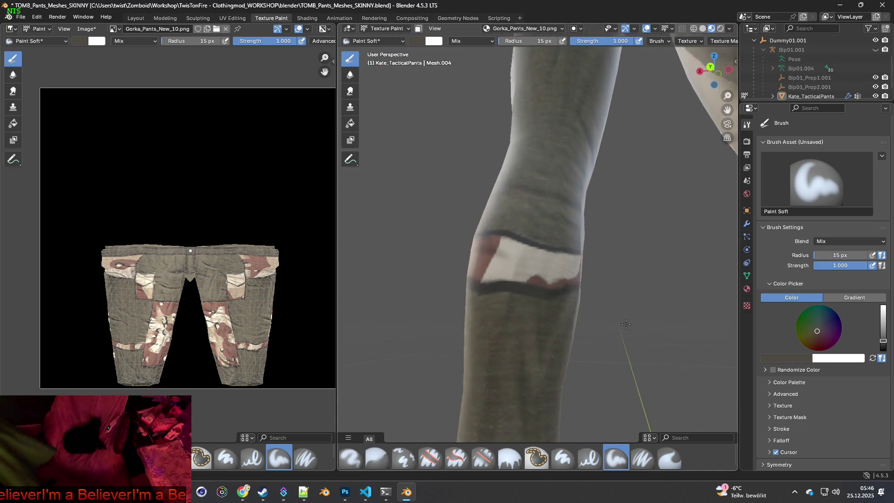
key(KP_6)
key(KP_6)
key(KP_6)
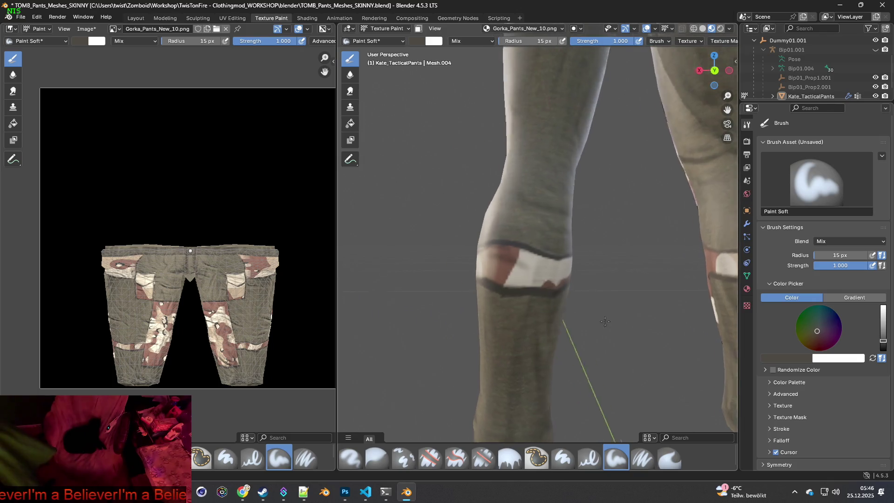
shift+middle_drag(630, 302, 552, 284)
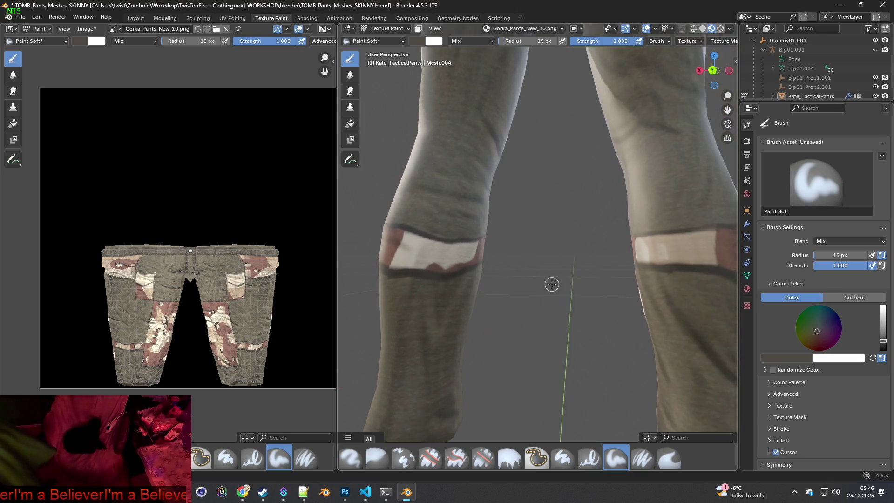
key(KP_6)
key(KP_6)
key(KP_6)
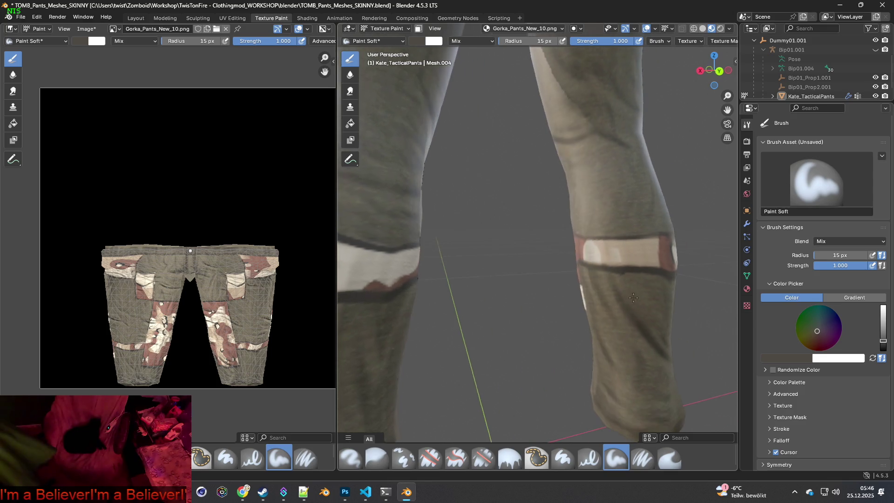
scroll(616, 291, up, 1)
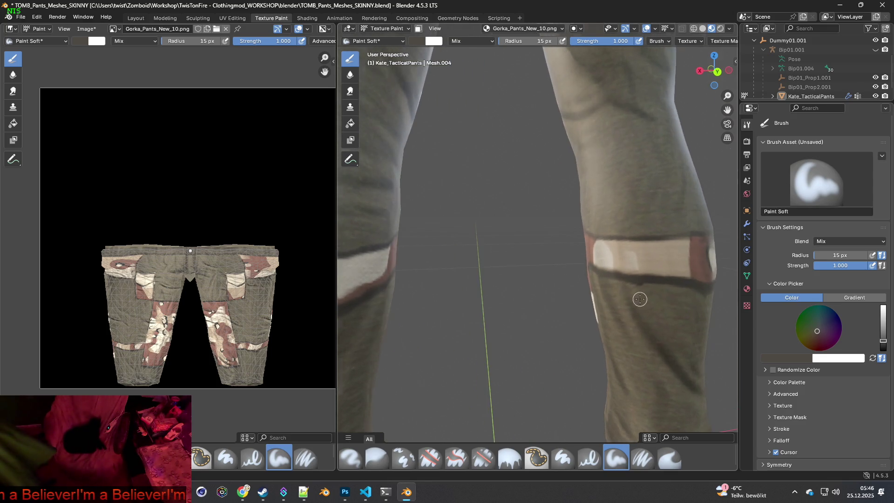
scroll(647, 296, up, 2)
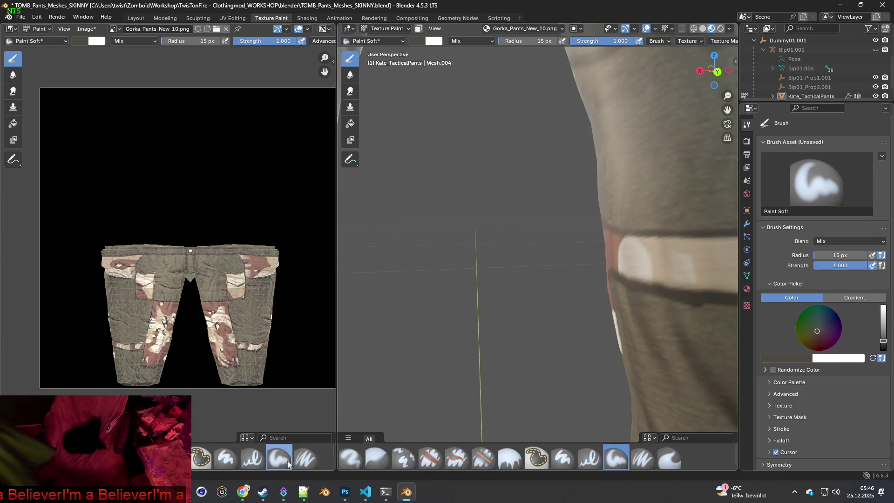
Switch to the Clone brush at 61 px radius and clone over the knee band's light patch and dark smudge.
click(404, 458)
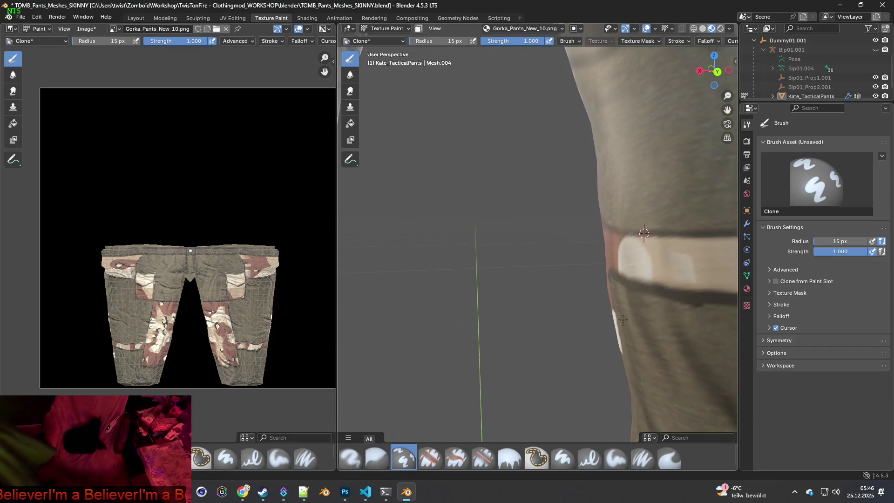
scroll(628, 318, up, 2)
drag(449, 37, 471, 37)
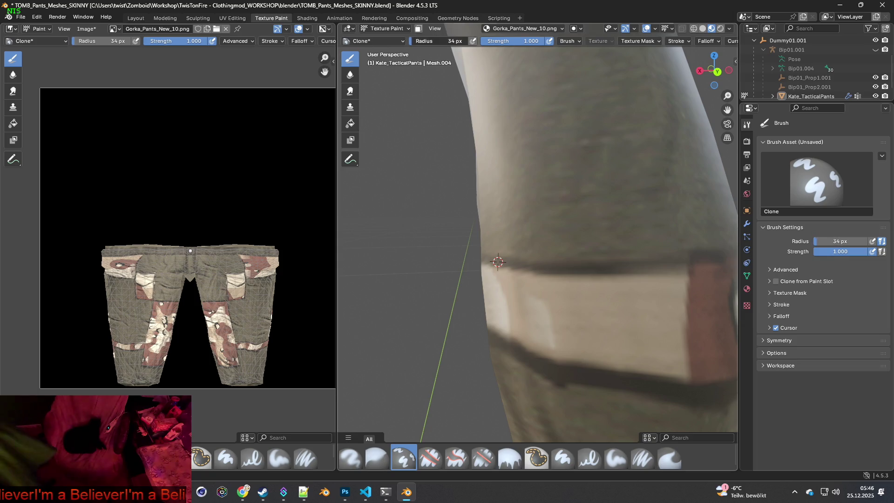
mouse_move(528, 213)
middle_down()
mouse_move(598, 256)
mouse_move(618, 255)
middle_up()
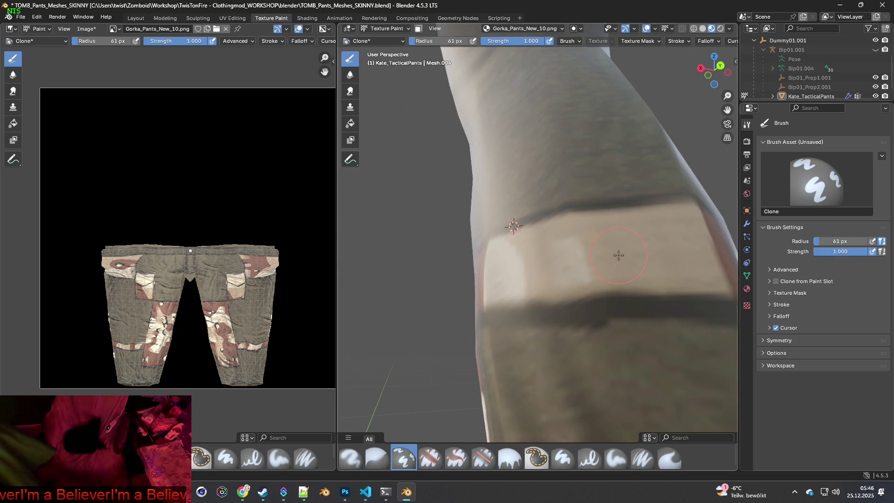
mouse_move(580, 249)
mouse_down()
mouse_move(579, 264)
mouse_move(605, 255)
mouse_up()
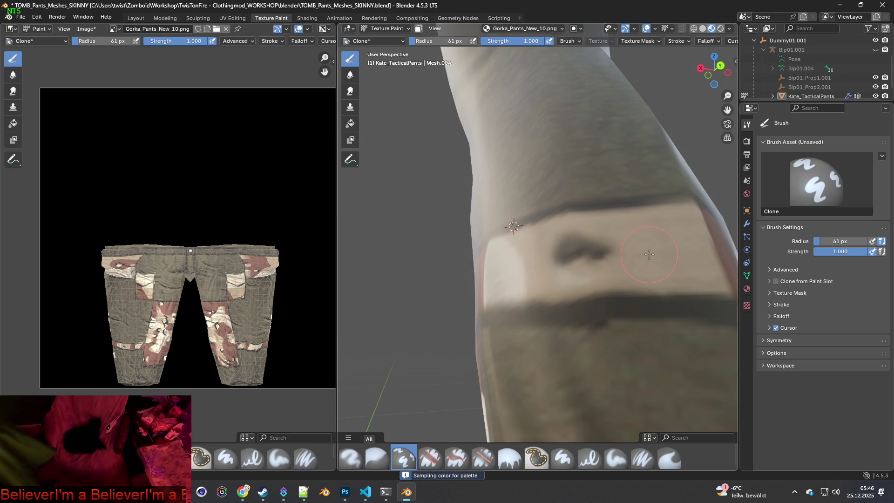
middle_drag(608, 255, 611, 259)
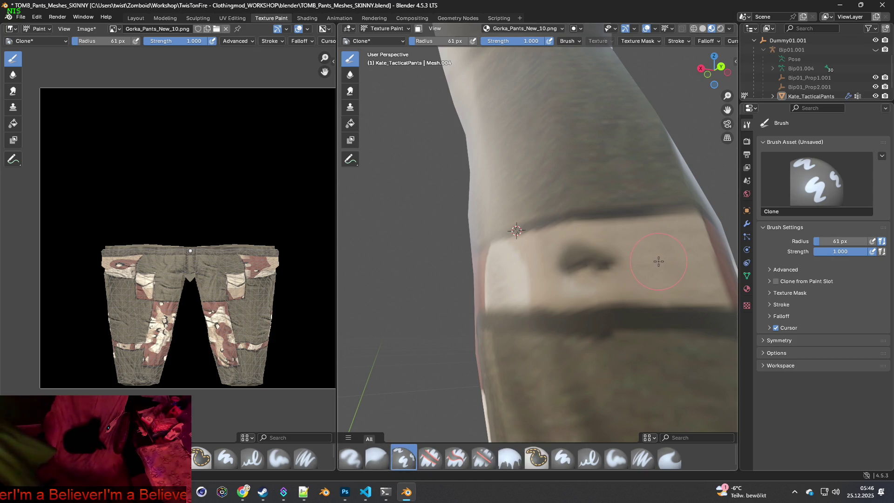
drag(609, 264, 566, 265)
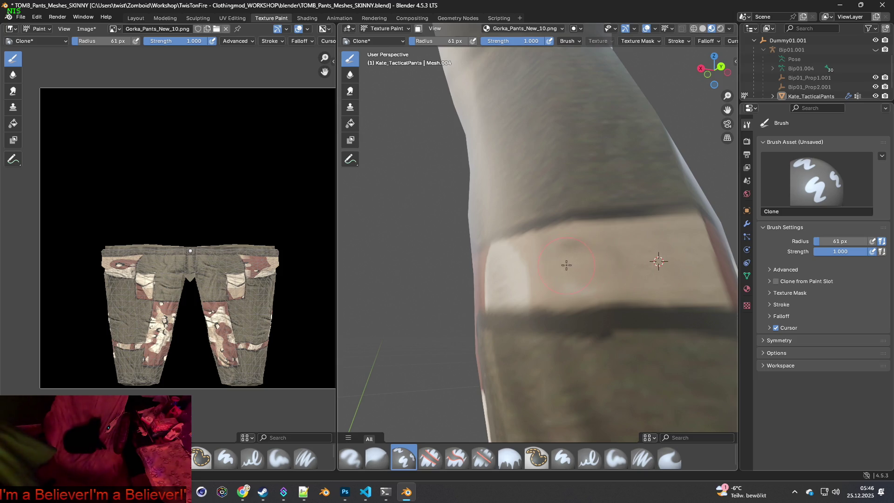
Orbit and zoom around both pants legs to check the cloned knee band.
mouse_move(554, 256)
middle_down()
mouse_move(596, 303)
mouse_move(596, 295)
mouse_move(580, 281)
mouse_move(600, 312)
middle_up()
scroll(599, 311, down, 2)
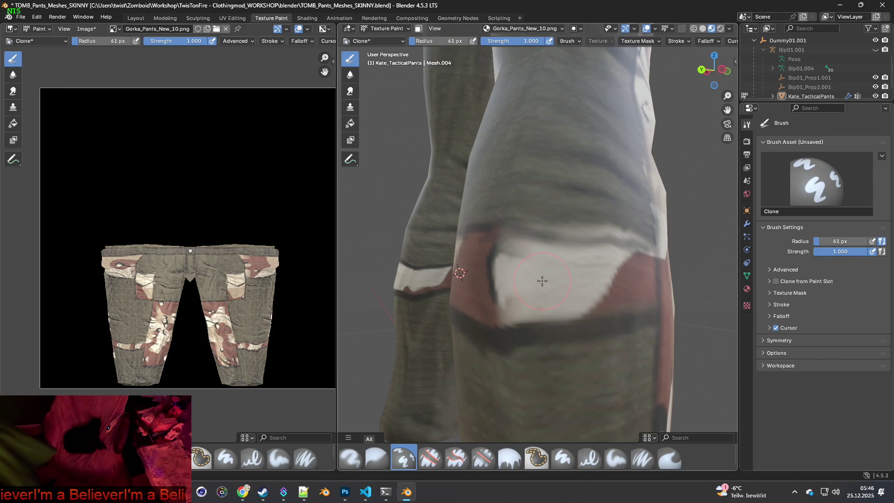
middle_drag(550, 283, 553, 279)
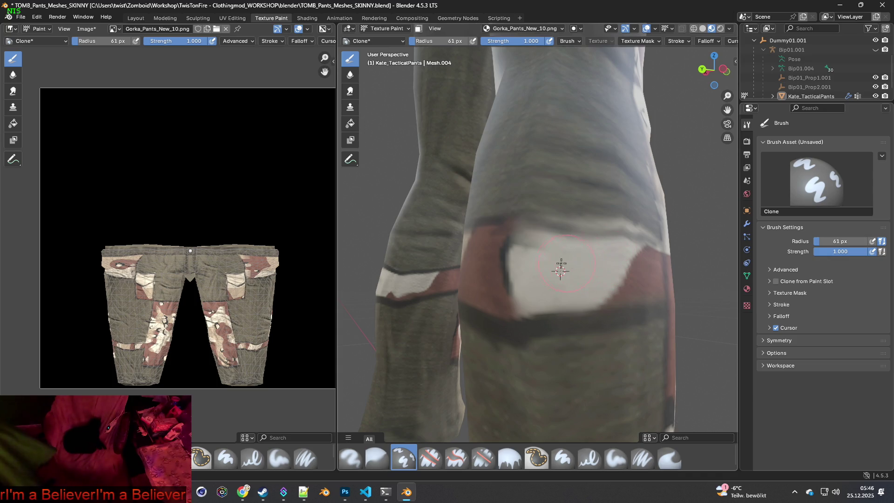
mouse_move(526, 250)
middle_down()
mouse_move(625, 312)
mouse_move(598, 319)
mouse_move(604, 309)
middle_up()
scroll(604, 309, down, 4)
mouse_move(535, 309)
middle_down()
mouse_move(618, 319)
mouse_move(493, 323)
mouse_move(548, 323)
middle_up()
scroll(493, 323, up, 3)
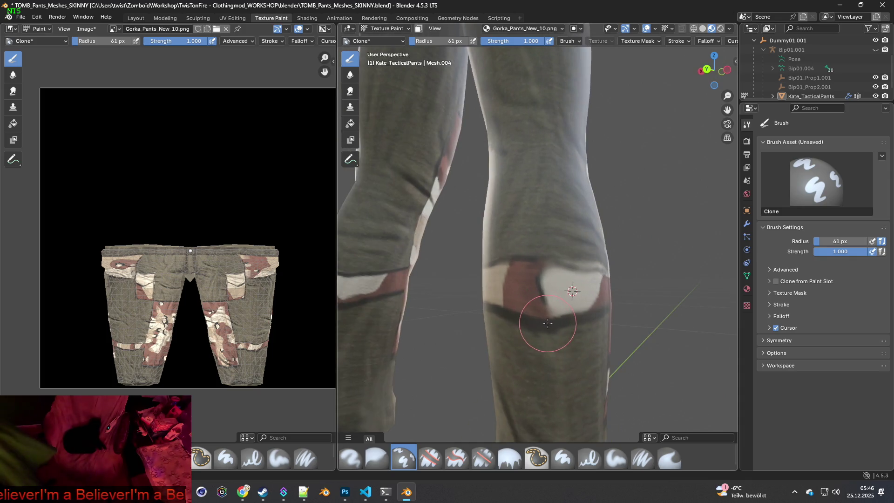
scroll(527, 306, up, 3)
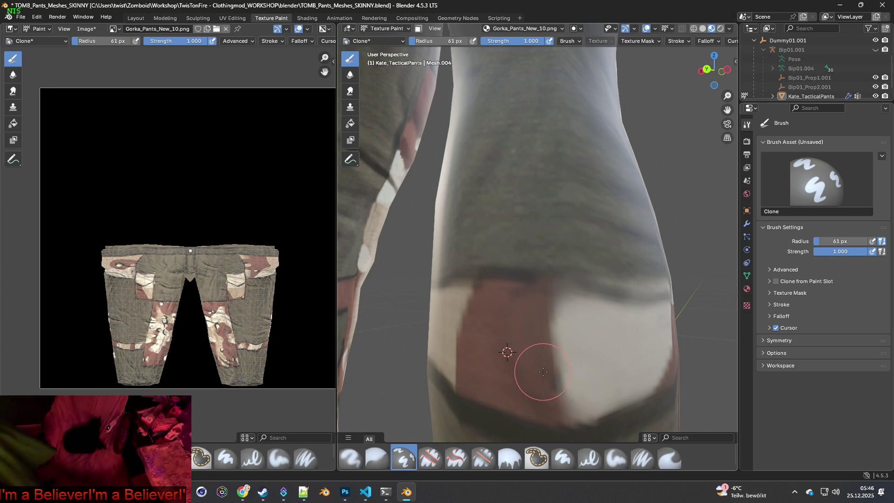
mouse_move(561, 397)
middle_down()
mouse_move(592, 389)
mouse_move(585, 373)
mouse_move(626, 381)
mouse_move(479, 399)
middle_up()
mouse_move(479, 269)
middle_down()
mouse_move(493, 288)
mouse_move(487, 309)
mouse_move(634, 319)
mouse_move(624, 322)
middle_up()
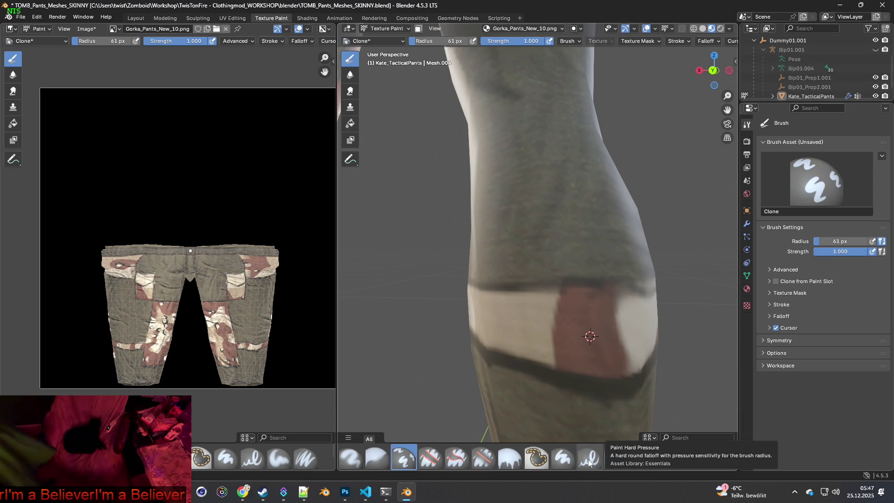
Select the Paint Soft brush, sample the dark band colour, and set an 18 px radius.
click(616, 458)
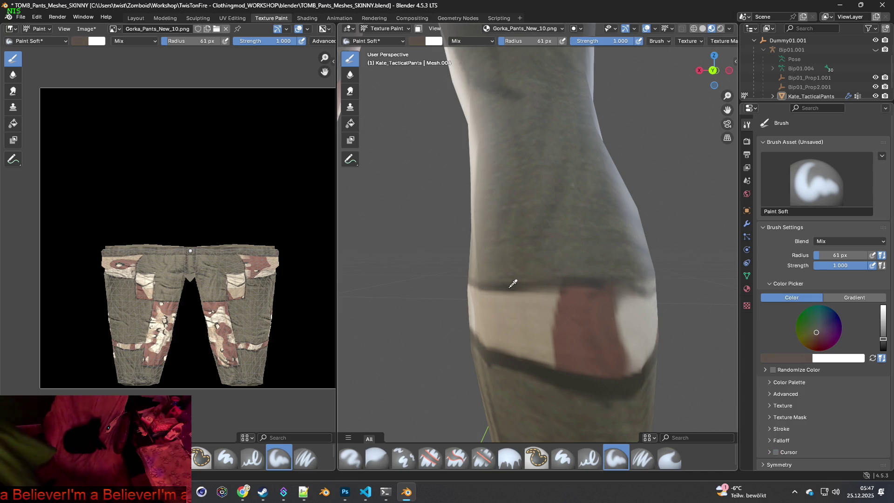
key(s)
key(f)
click(541, 247)
scroll(542, 252, up, 1)
key(f)
click(513, 69)
Darken the seam line along the top of the knee band with dark strokes.
drag(494, 298, 568, 296)
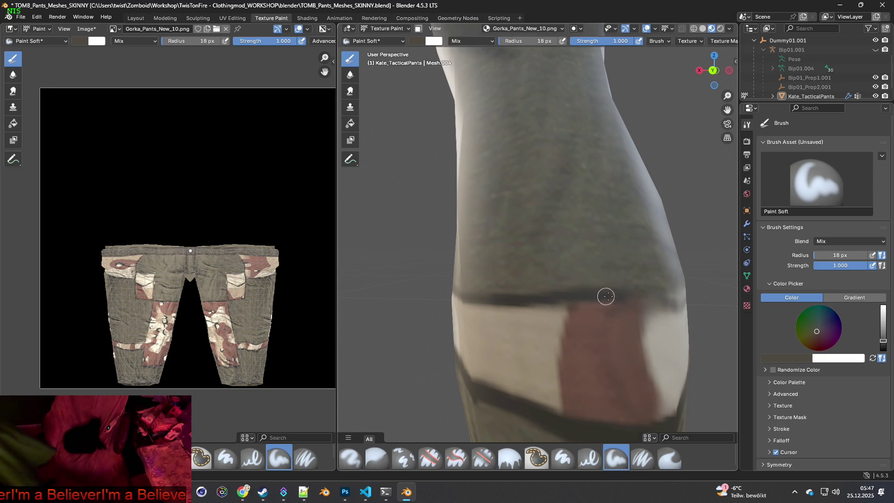
middle_drag(652, 313, 435, 299)
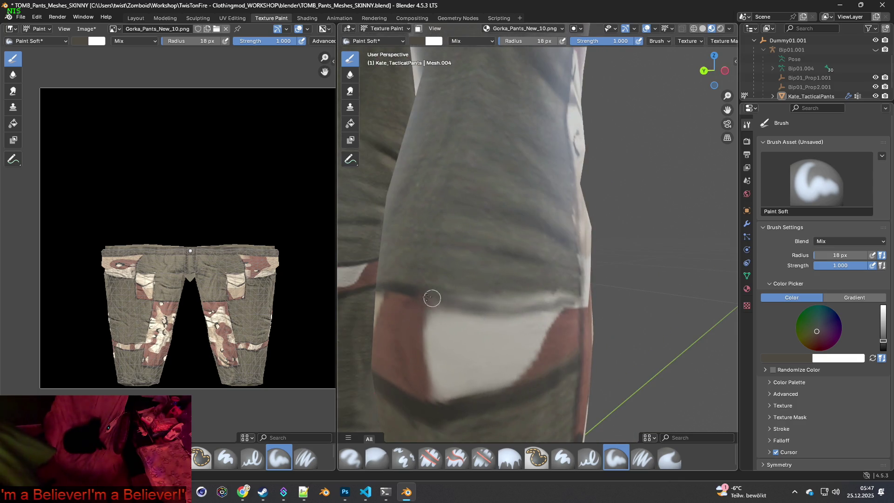
mouse_move(415, 291)
mouse_down()
mouse_move(468, 303)
mouse_move(573, 304)
mouse_up()
Inspect the pants leg's seam from several sides, then reselect the Clone brush.
mouse_move(578, 308)
middle_down()
mouse_move(504, 309)
mouse_move(599, 309)
mouse_move(480, 303)
mouse_move(552, 309)
middle_up()
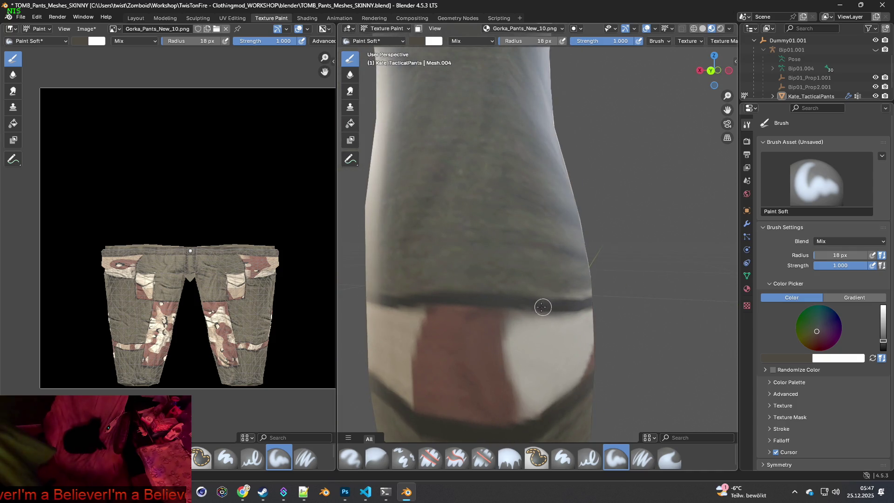
middle_drag(492, 302, 520, 299)
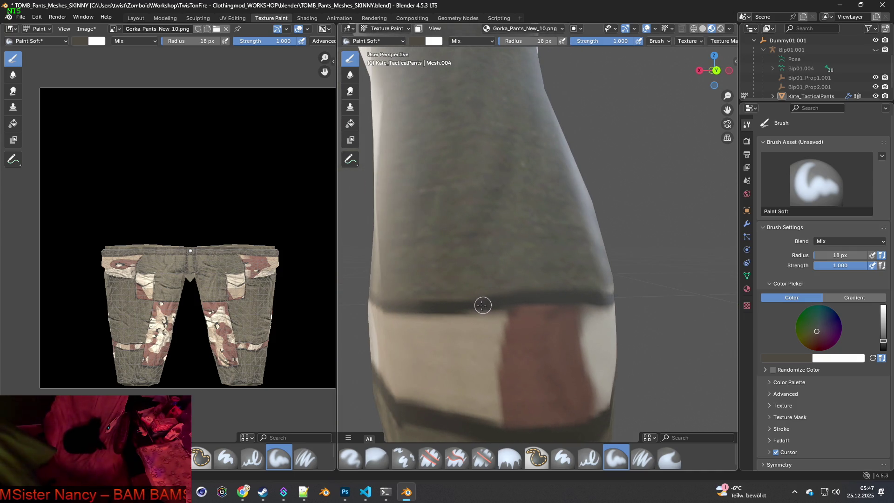
middle_drag(449, 308, 515, 307)
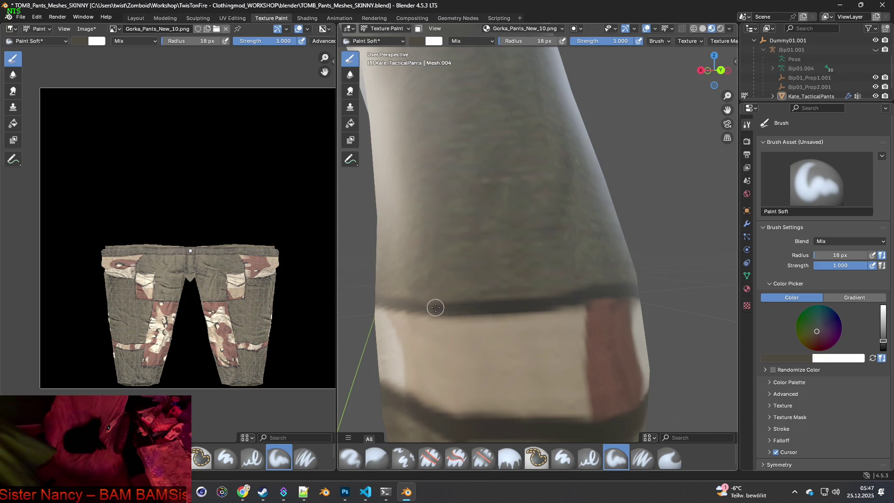
middle_drag(425, 306, 525, 307)
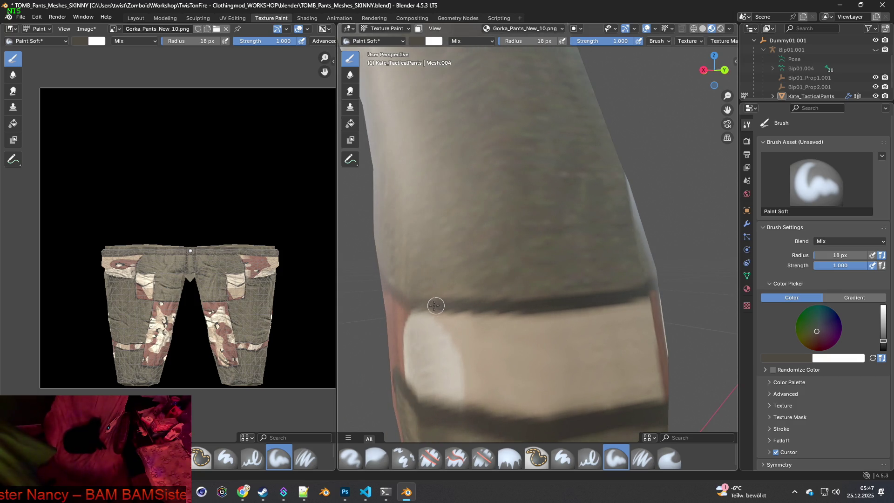
middle_drag(419, 305, 532, 310)
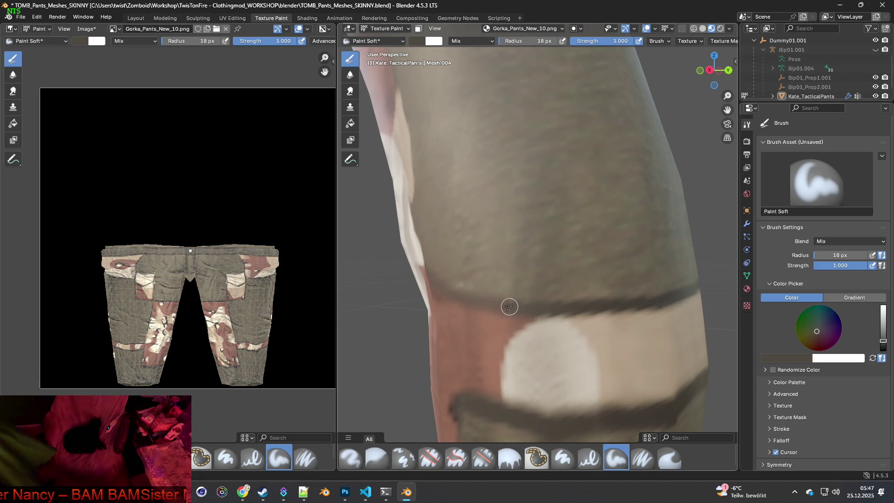
middle_drag(473, 299, 584, 314)
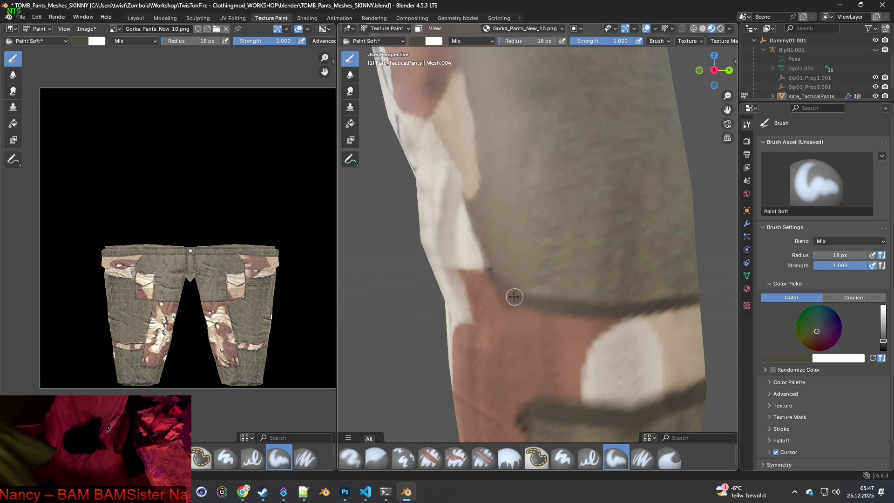
scroll(522, 297, down, 3)
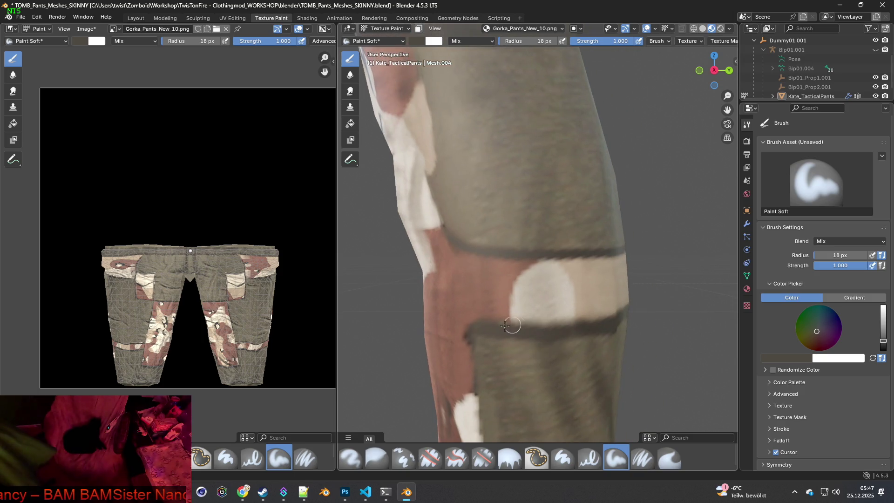
mouse_move(493, 331)
middle_down()
mouse_move(513, 323)
mouse_move(465, 323)
mouse_move(500, 309)
mouse_move(489, 305)
mouse_move(607, 309)
mouse_move(622, 277)
mouse_move(601, 294)
mouse_move(619, 296)
mouse_move(529, 295)
mouse_move(542, 303)
middle_up()
click(404, 458)
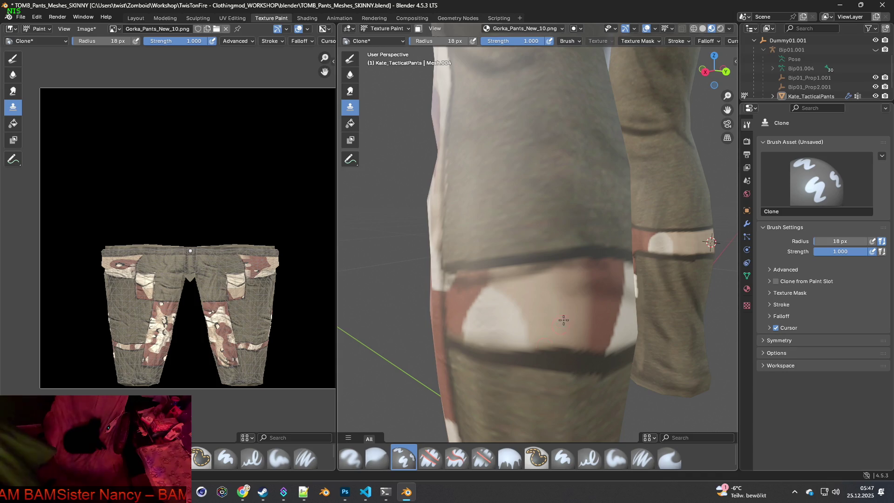
scroll(548, 321, up, 2)
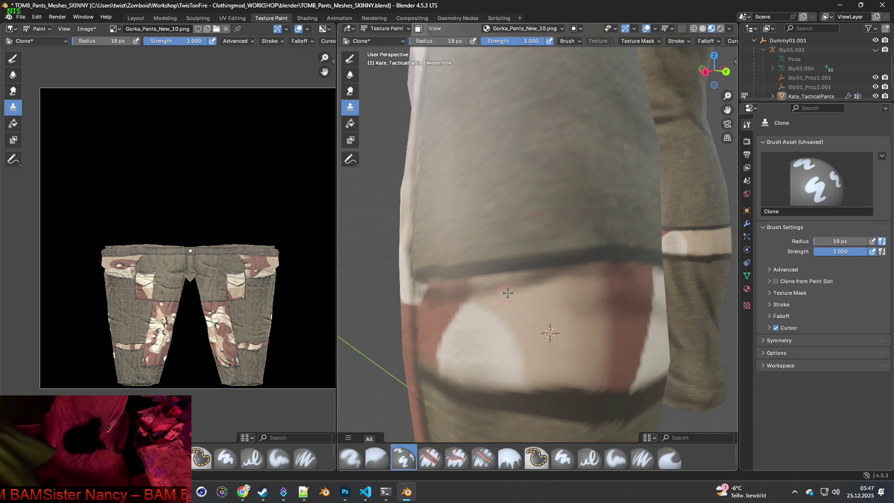
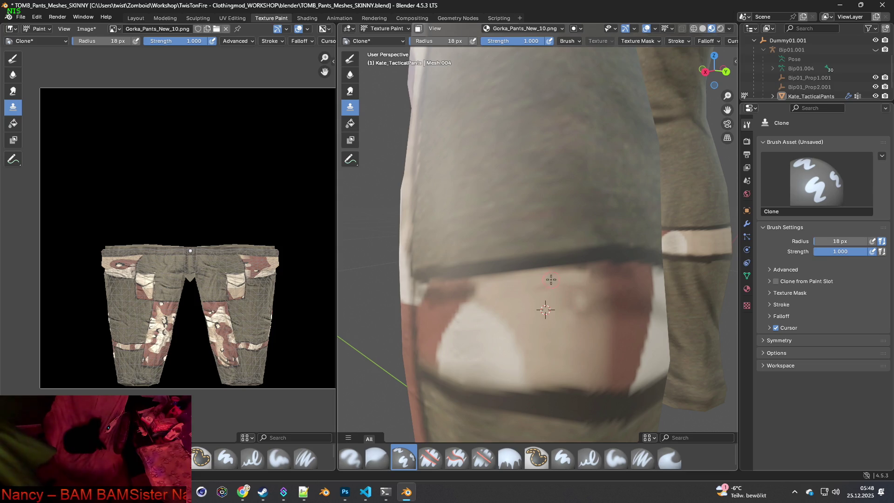
Clone texture over the knee patch seam and beige area, enlarging the brush to 45 px.
mouse_move(590, 272)
mouse_down()
mouse_move(600, 280)
mouse_move(602, 325)
mouse_up()
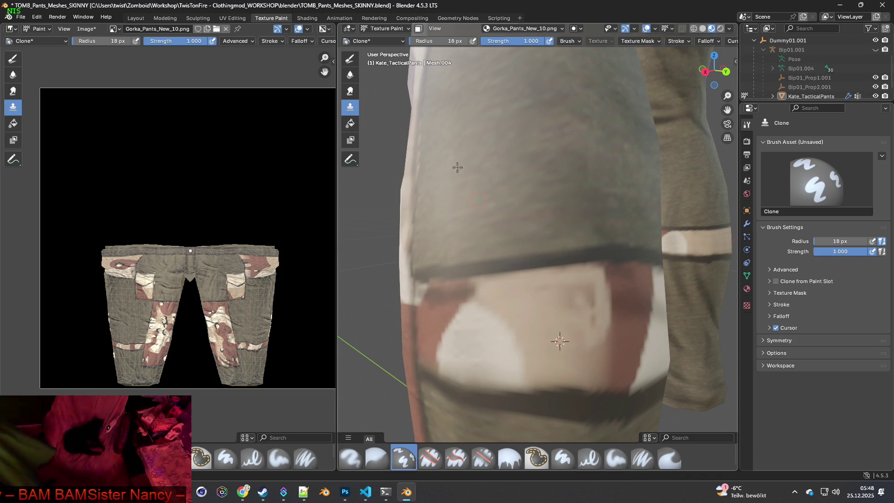
drag(421, 43, 466, 43)
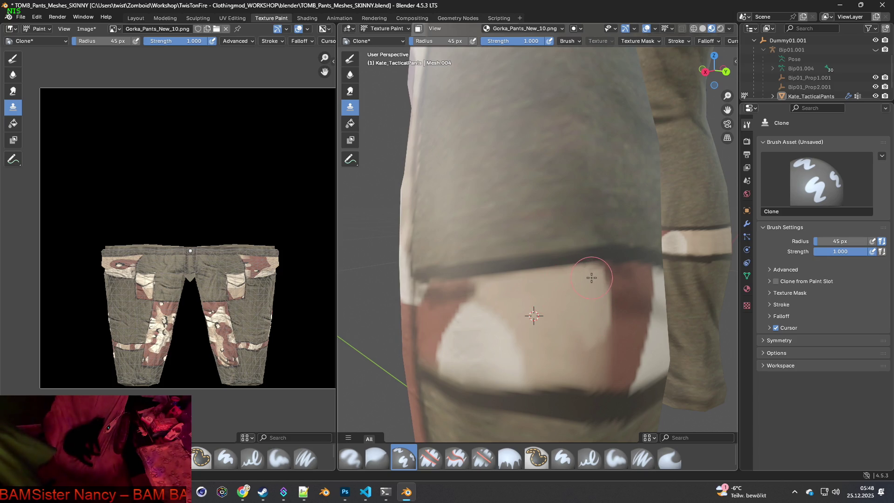
mouse_move(583, 327)
mouse_down()
mouse_move(597, 375)
mouse_move(556, 370)
mouse_up()
mouse_move(582, 301)
middle_down()
mouse_move(652, 295)
mouse_move(564, 310)
middle_up()
drag(559, 308, 591, 292)
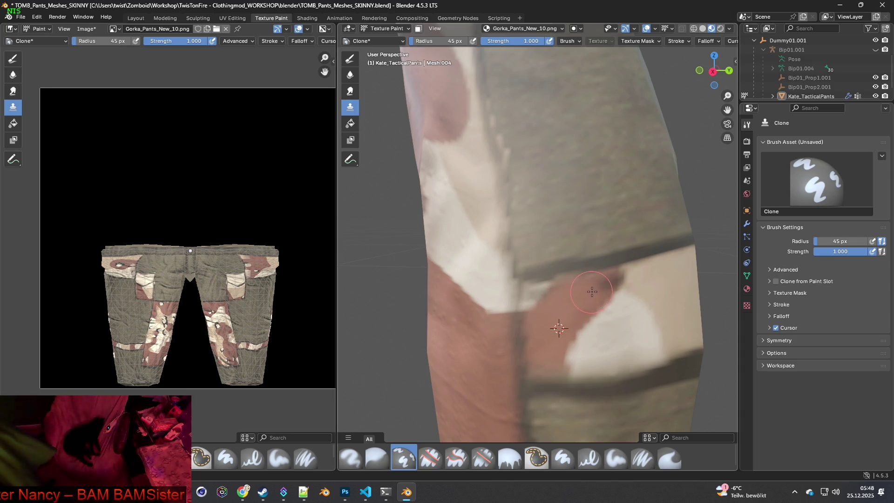
Shrink the brush to 26 px and clone over the brown patch and a white spot.
key(bracketleft)
key(bracketleft)
key(bracketleft)
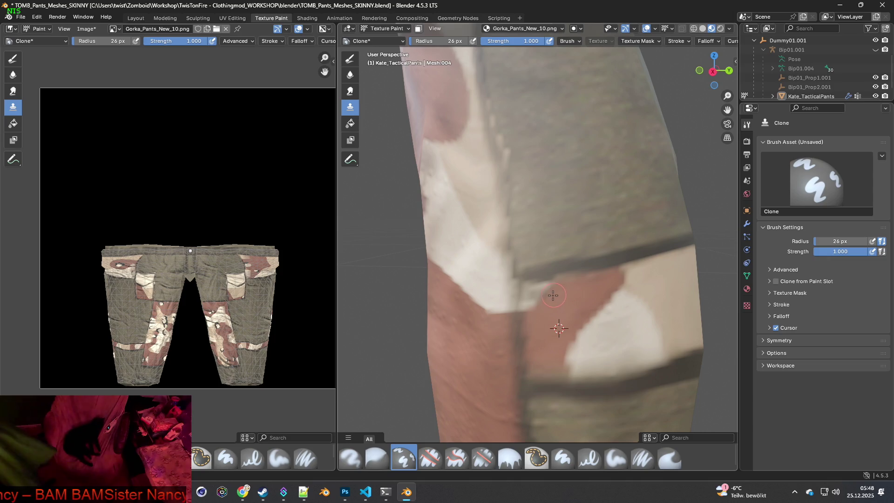
mouse_move(541, 309)
middle_down()
mouse_move(594, 325)
mouse_move(529, 331)
middle_up()
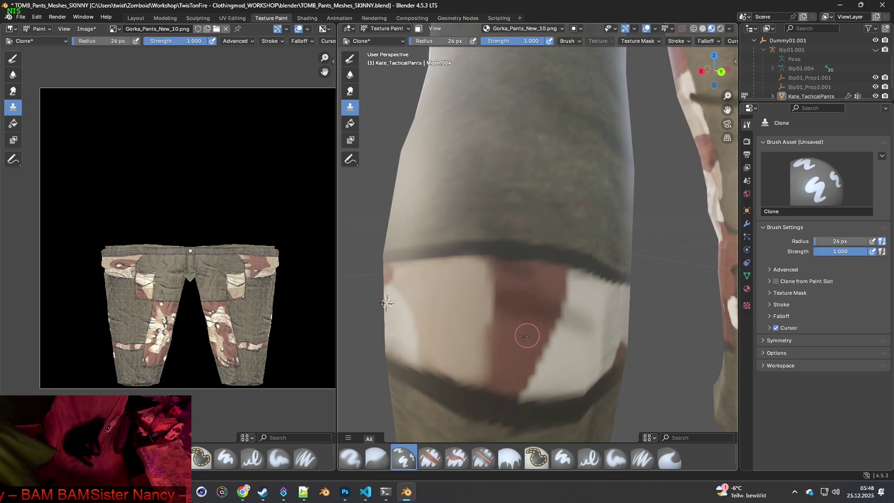
mouse_move(507, 286)
mouse_down()
mouse_move(505, 309)
mouse_move(502, 266)
mouse_move(521, 266)
mouse_move(505, 261)
mouse_move(545, 267)
mouse_move(539, 315)
mouse_move(554, 302)
mouse_move(535, 298)
mouse_move(529, 281)
mouse_move(504, 305)
mouse_move(558, 348)
mouse_up()
middle_drag(559, 348, 511, 349)
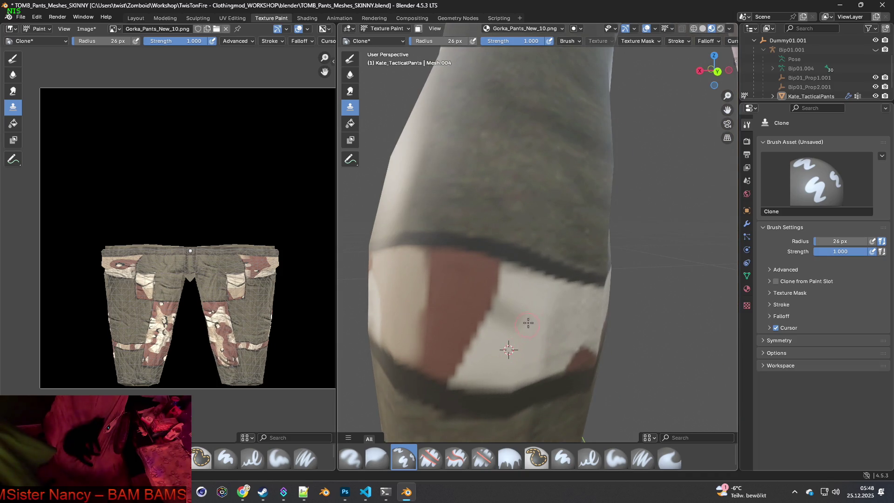
drag(513, 304, 511, 294)
scroll(529, 281, down, 6)
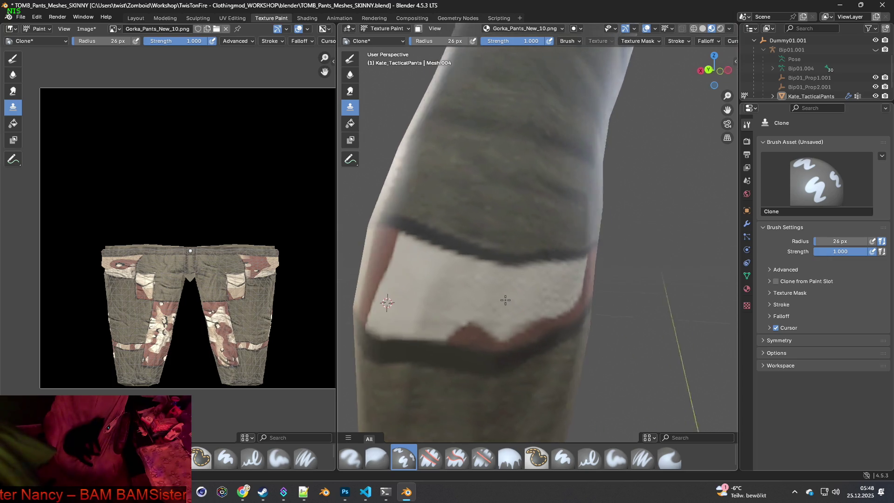
mouse_move(528, 313)
middle_down()
mouse_move(624, 316)
mouse_move(605, 314)
middle_up()
scroll(623, 318, up, 5)
scroll(623, 317, down, 5)
scroll(550, 296, up, 8)
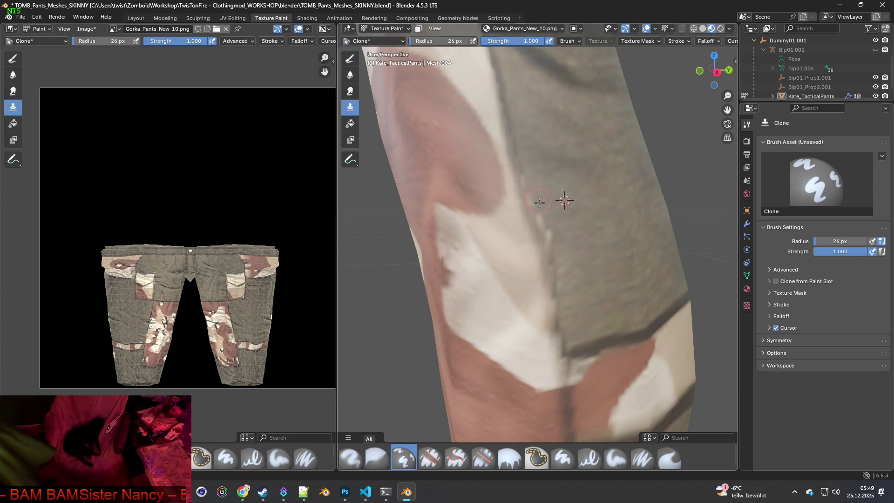
Clone over the patch on the right leg, then orbit down along the leg.
drag(543, 217, 547, 231)
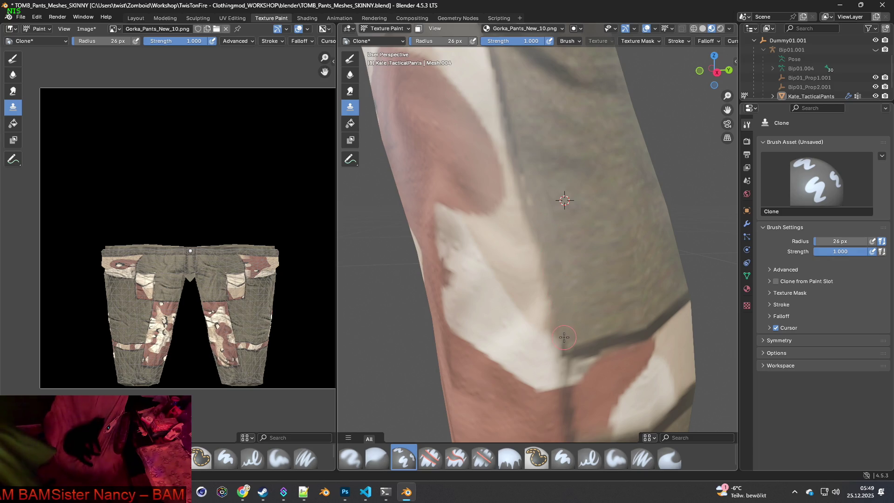
middle_drag(540, 185, 544, 254)
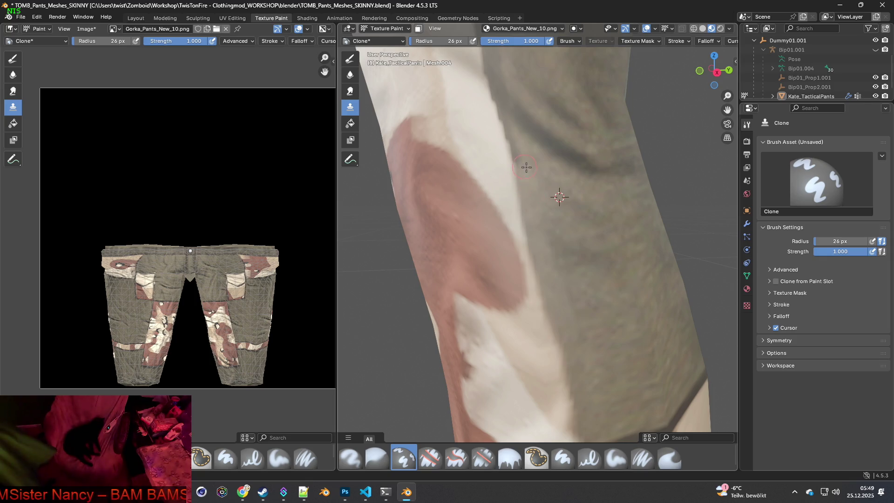
middle_drag(525, 166, 544, 244)
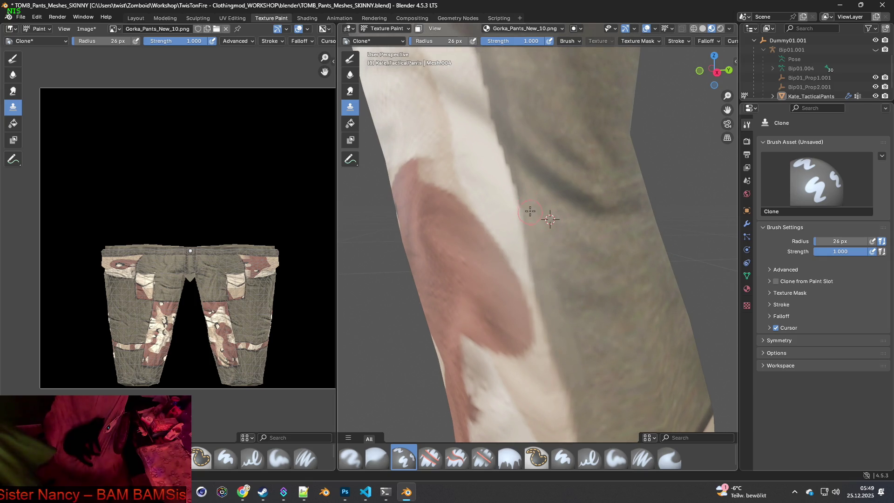
middle_drag(516, 178, 566, 267)
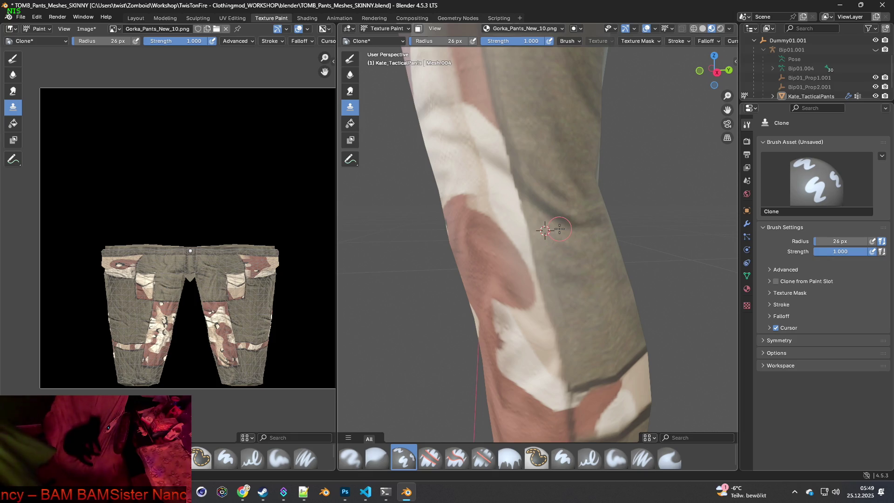
mouse_move(569, 213)
middle_down()
mouse_move(595, 223)
mouse_move(576, 225)
mouse_move(592, 280)
mouse_move(489, 258)
mouse_move(655, 323)
mouse_move(588, 315)
middle_up()
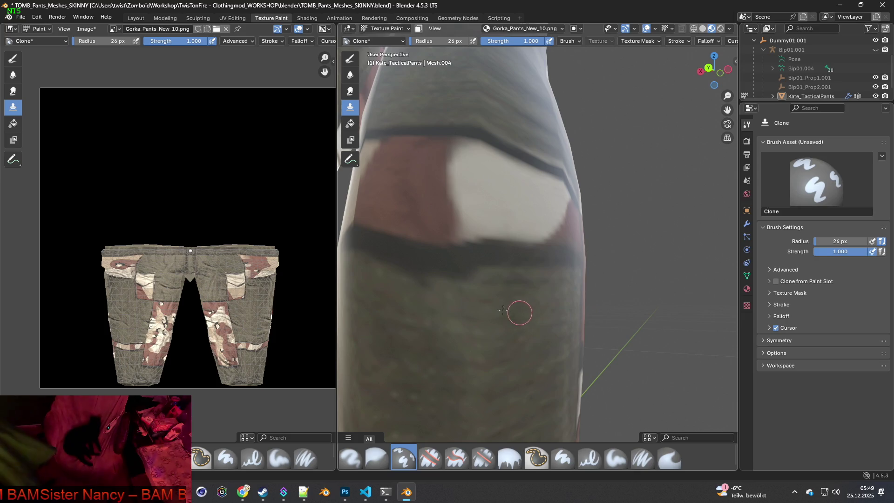
Set a fresh clone source on the leg and reframe the knee band and both legs.
ctrl+click(419, 309)
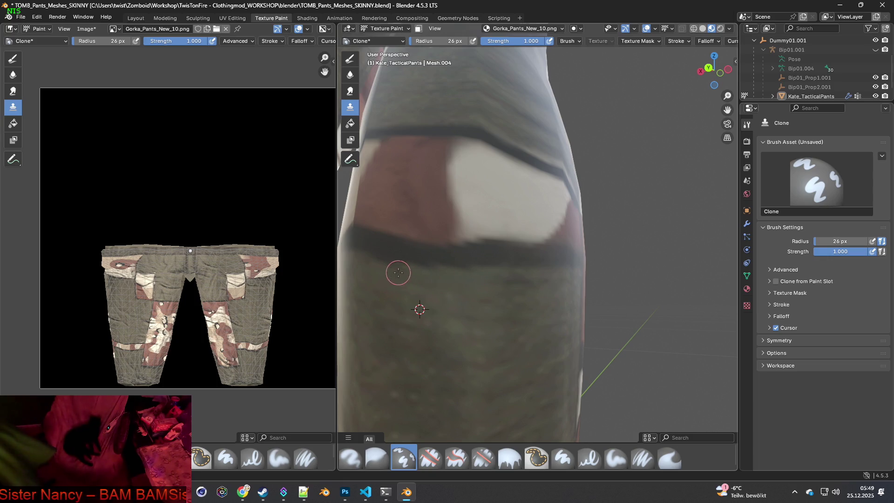
ctrl+click(450, 309)
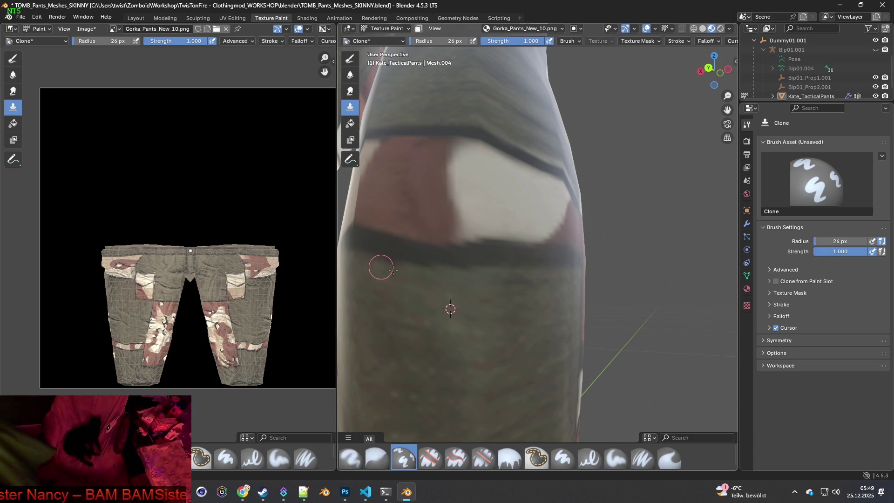
middle_drag(435, 265, 341, 308)
scroll(347, 298, down, 1)
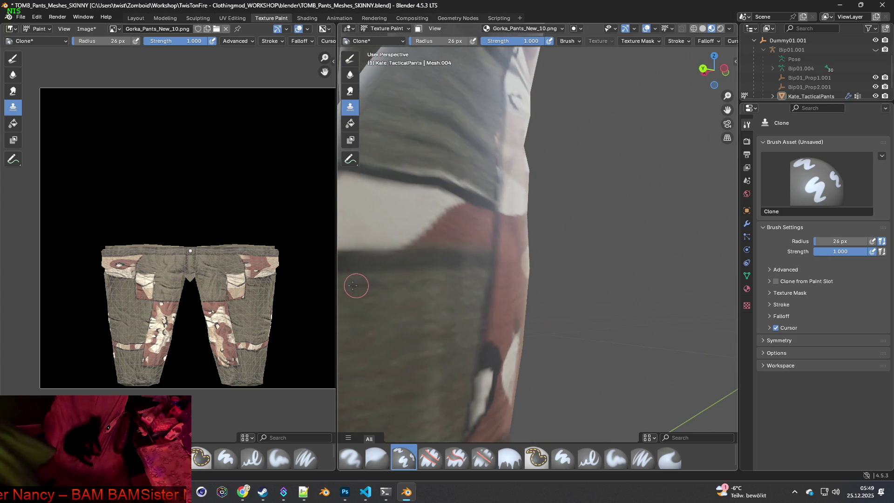
scroll(442, 294, down, 2)
scroll(486, 312, up, 4)
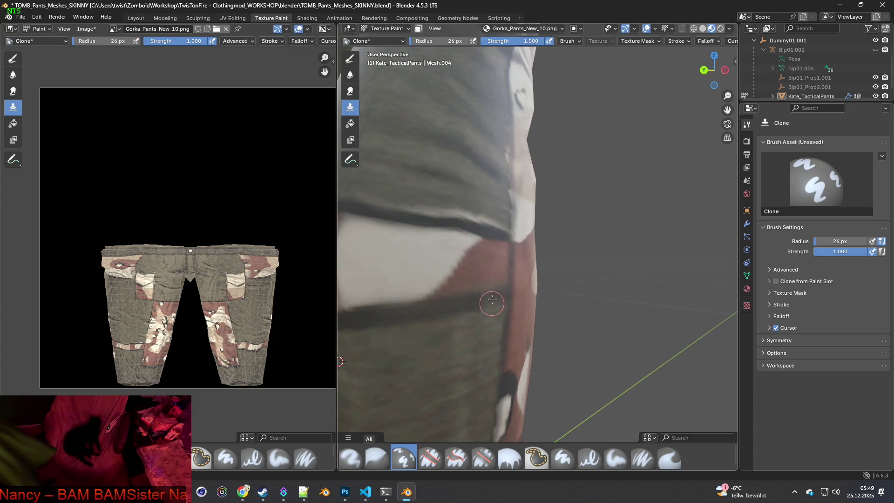
scroll(441, 270, up, 2)
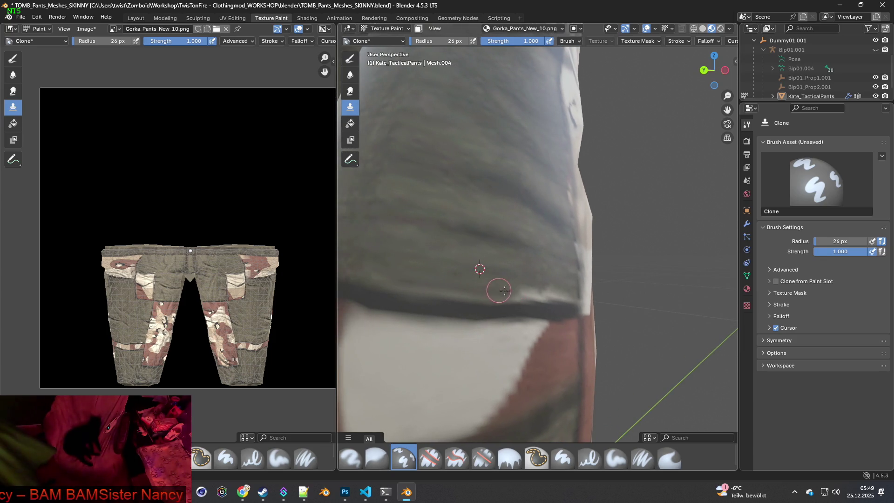
middle_drag(549, 286, 468, 285)
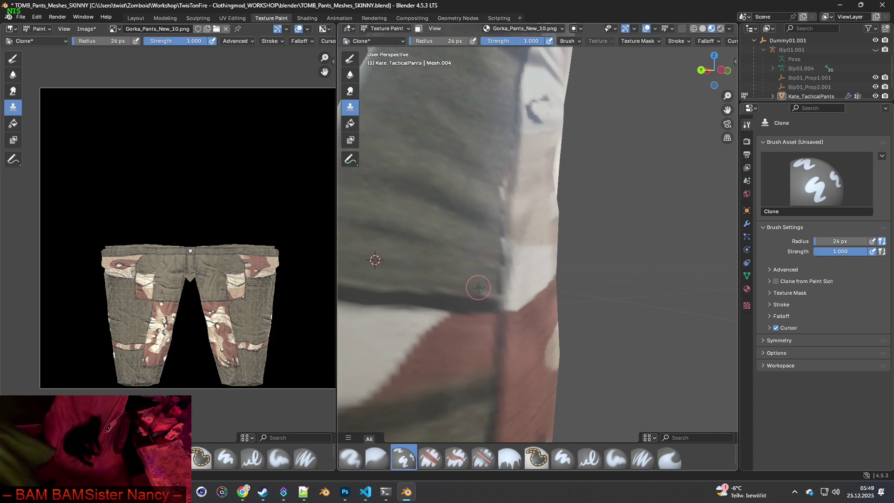
scroll(466, 250, down, 2)
mouse_move(473, 251)
middle_down()
mouse_move(492, 252)
mouse_move(529, 280)
middle_up()
mouse_move(453, 256)
middle_down()
mouse_move(608, 282)
mouse_move(615, 292)
middle_up()
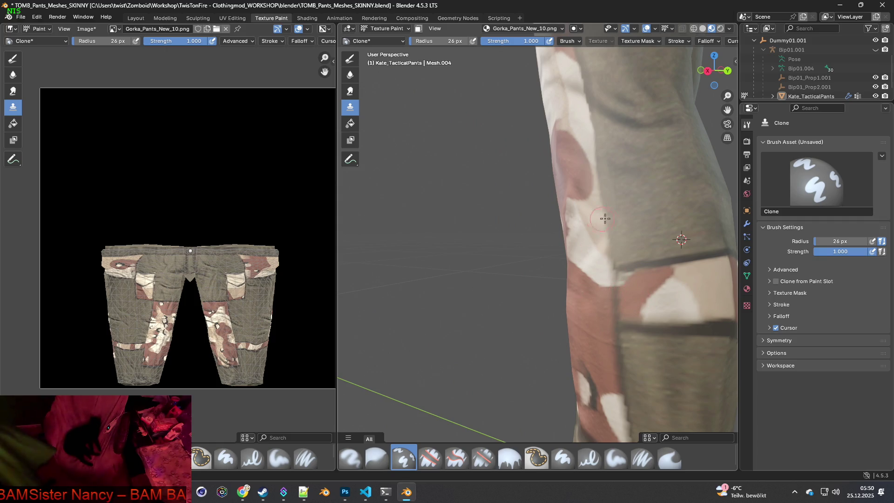
Frame the camo pant leg, set a clone source, and clone over the leg seam.
scroll(602, 219, down, 3)
mouse_move(603, 219)
middle_down()
mouse_move(617, 232)
mouse_move(519, 231)
mouse_move(472, 253)
mouse_move(494, 275)
middle_up()
scroll(519, 231, up, 5)
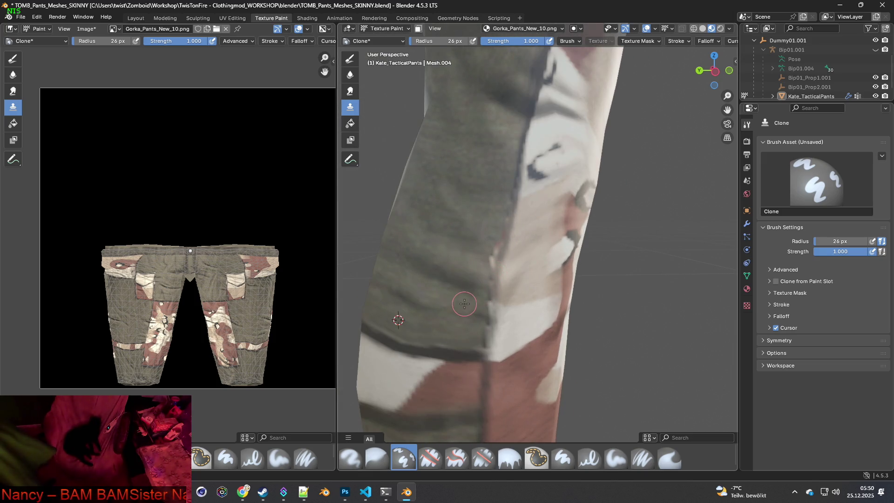
scroll(480, 254, up, 4)
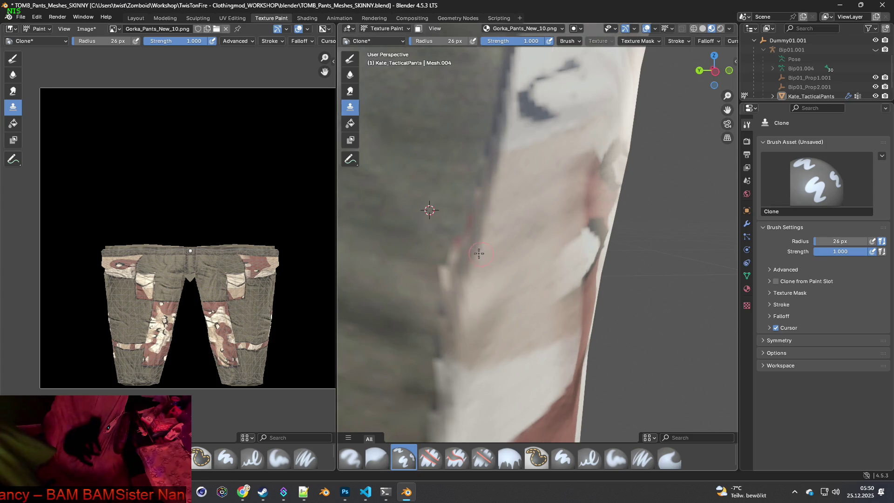
scroll(465, 232, down, 3)
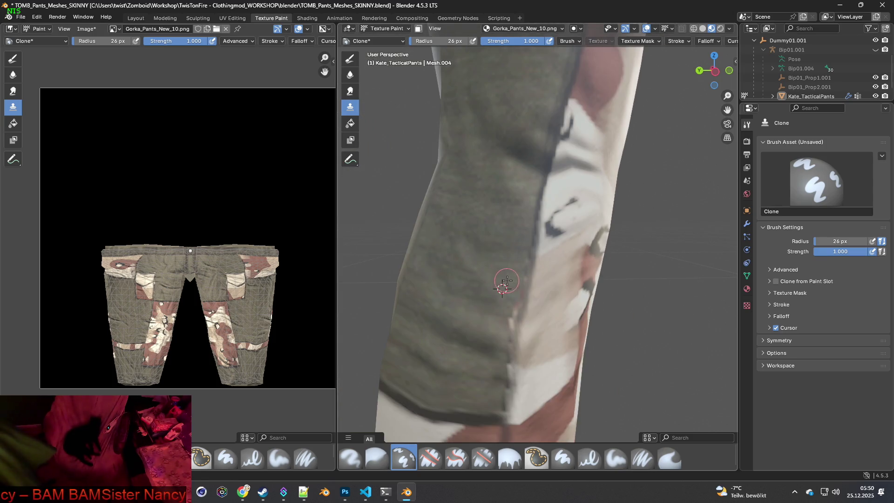
mouse_move(521, 291)
shift+middle_down()
mouse_move(435, 325)
mouse_move(487, 320)
shift+middle_up()
scroll(495, 312, down, 2)
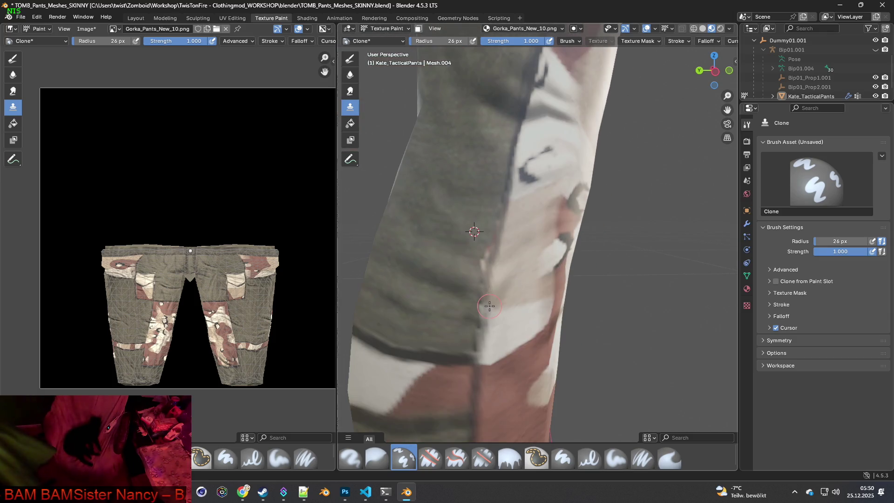
scroll(471, 300, up, 1)
scroll(473, 295, down, 1)
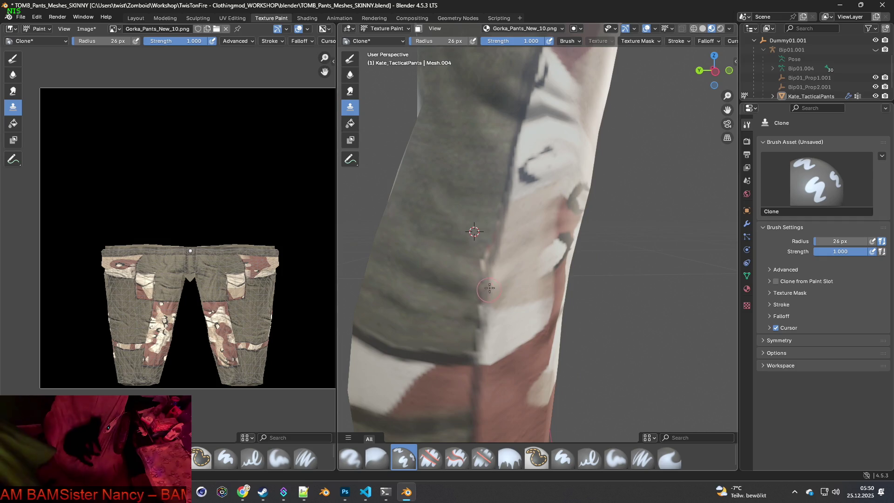
shift+middle_drag(473, 295, 484, 262)
ctrl+click(471, 247)
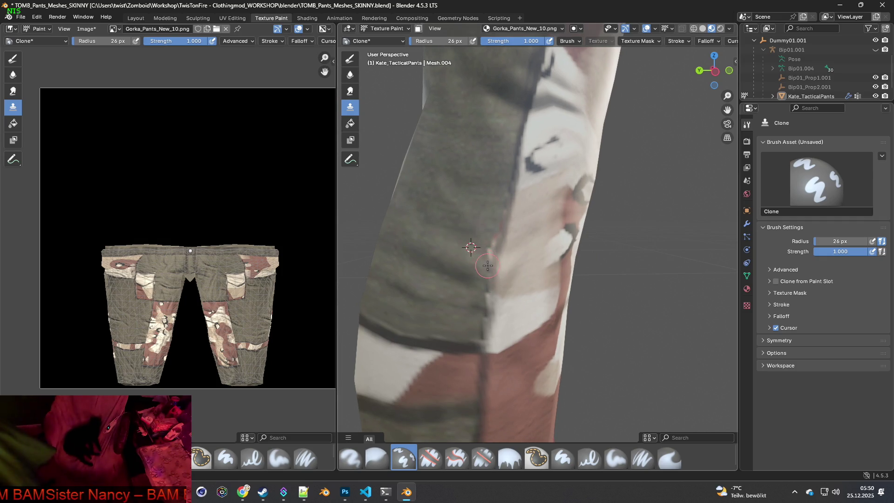
scroll(488, 265, up, 3)
drag(434, 245, 447, 222)
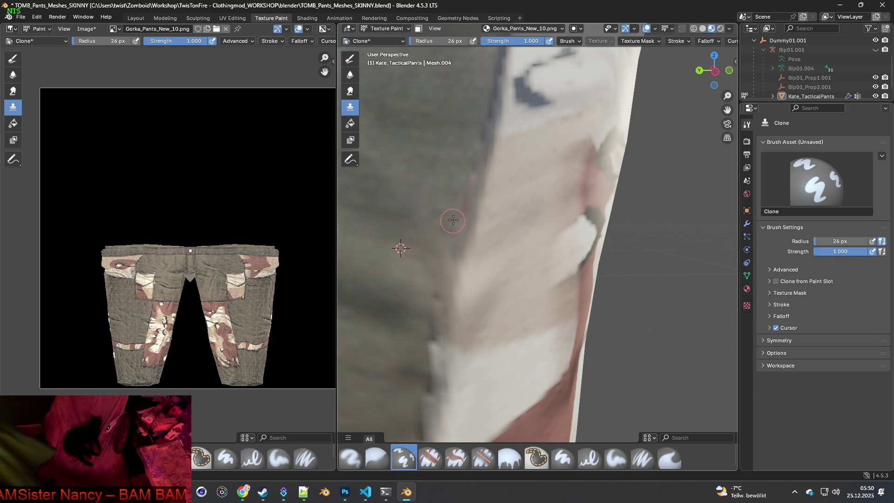
Reposition the clone source several times beside the seam lower on the leg.
scroll(467, 246, down, 3)
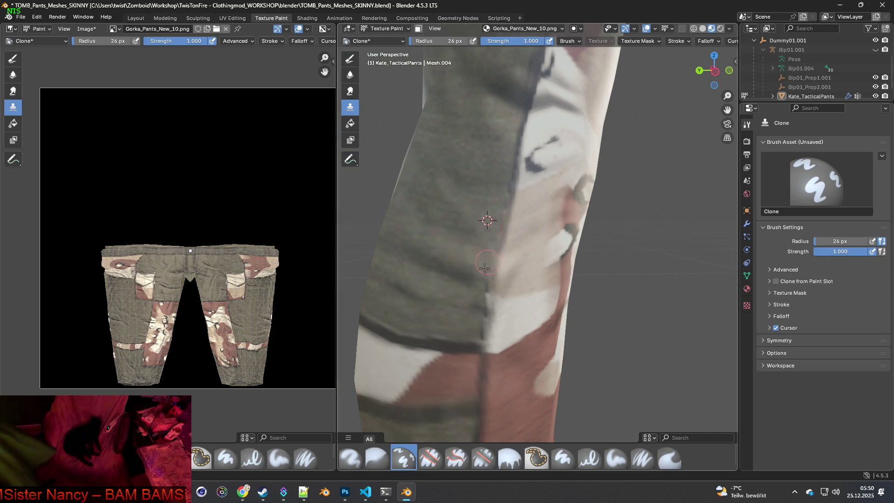
ctrl+click(469, 278)
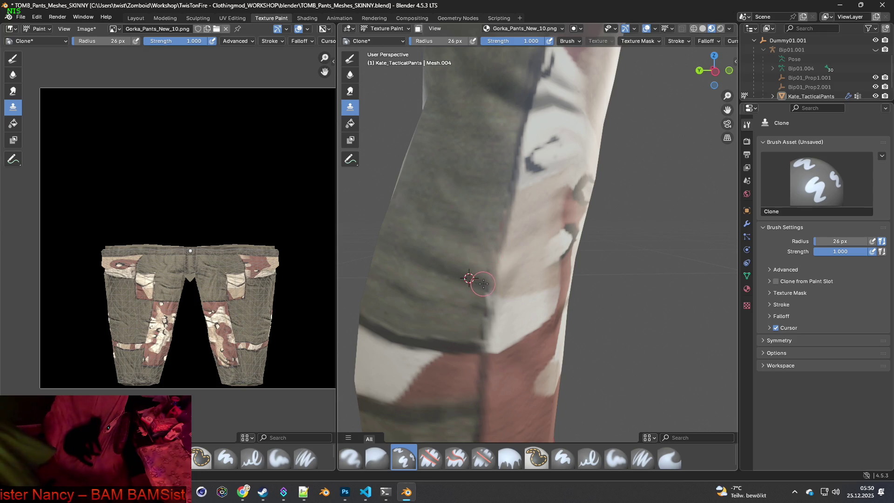
ctrl+click(470, 260)
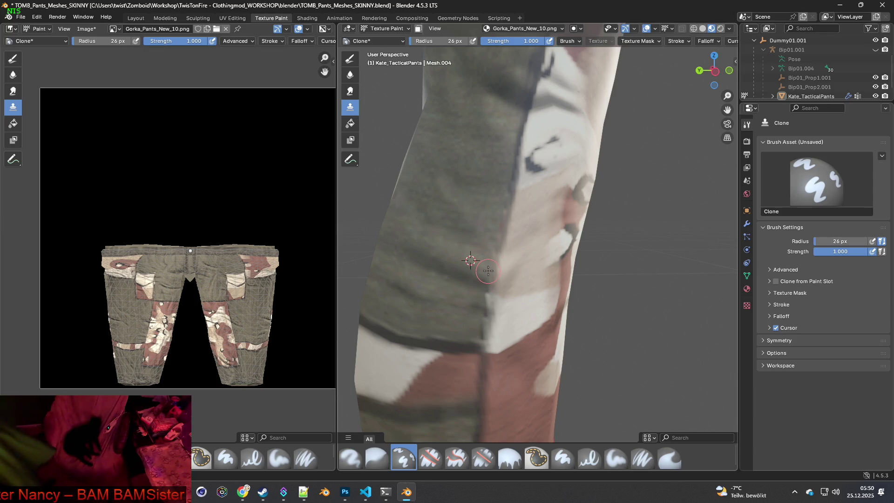
ctrl+click(456, 295)
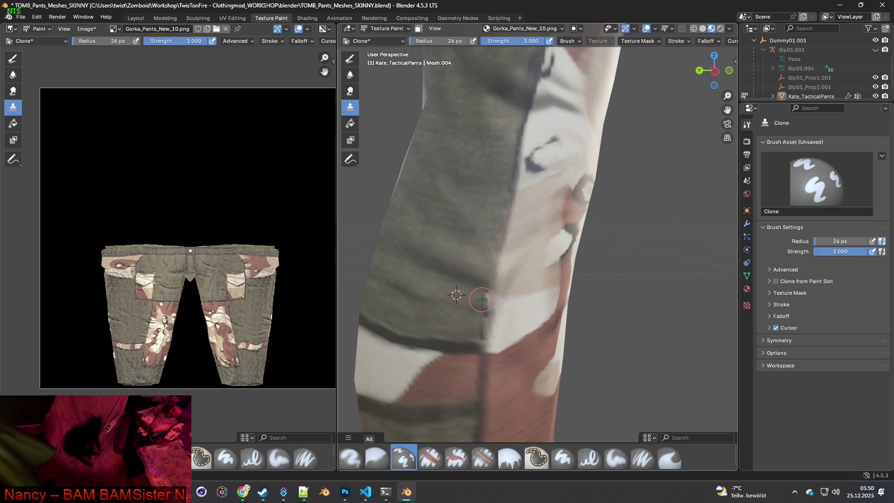
ctrl+click(438, 302)
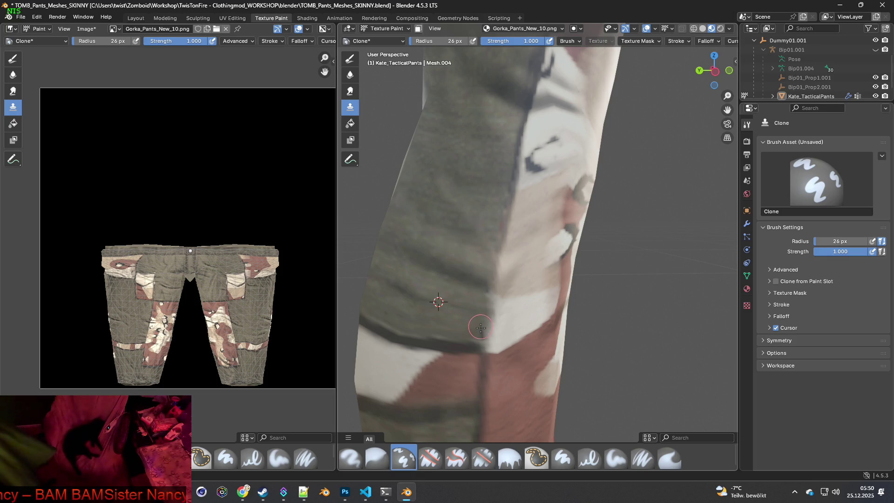
ctrl+click(456, 330)
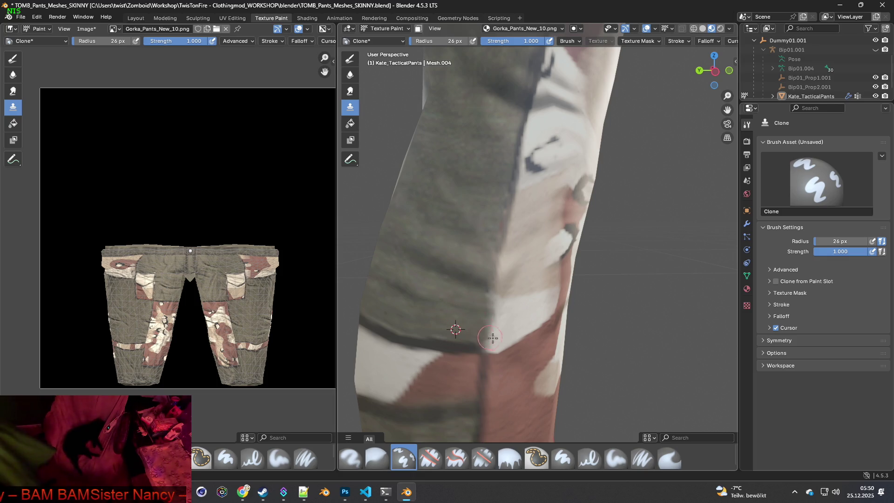
scroll(490, 302, up, 2)
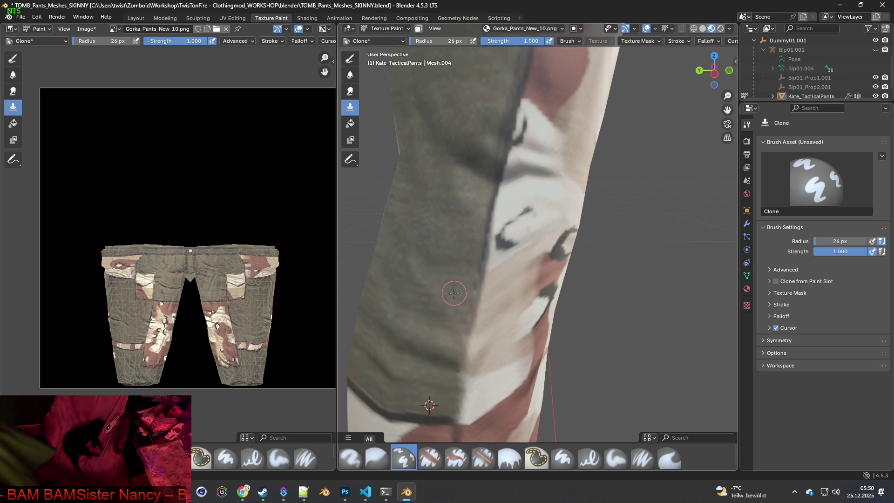
scroll(451, 309, up, 2)
scroll(451, 311, down, 2)
ctrl+click(468, 302)
Shift the view along the pant leg and orbit to show both lower legs.
scroll(479, 331, up, 1)
middle_drag(479, 330, 492, 316)
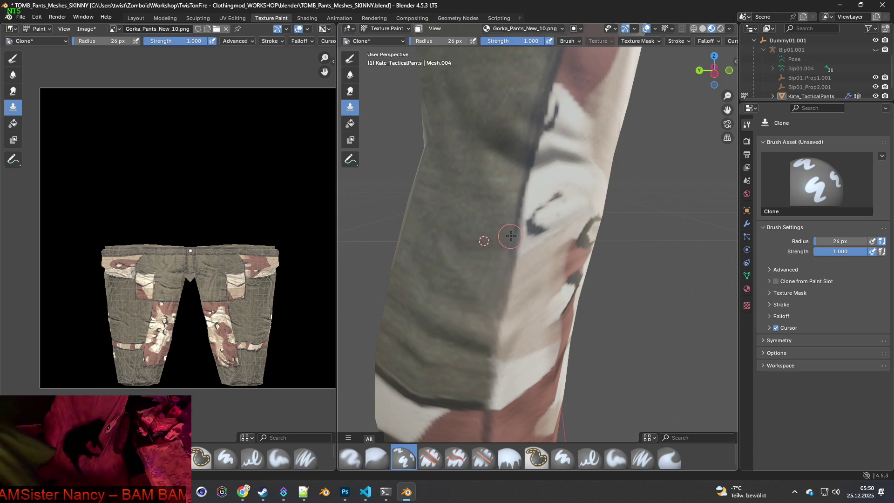
scroll(525, 256, down, 4)
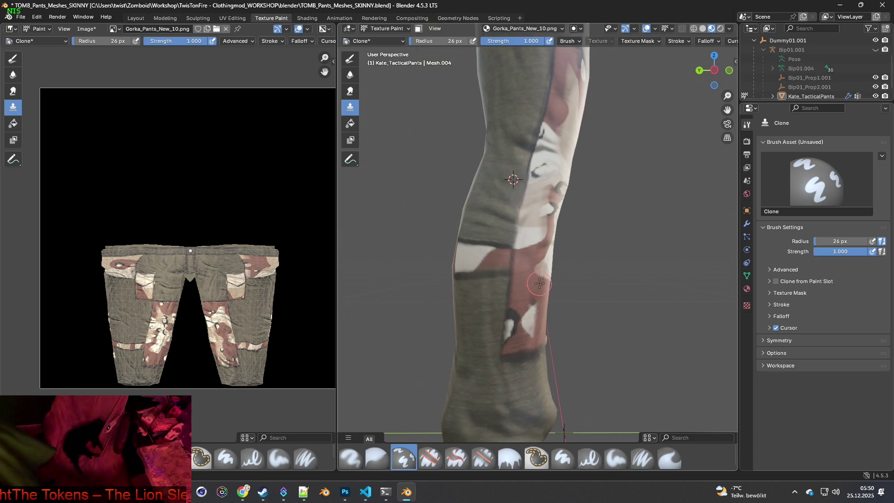
scroll(539, 283, up, 3)
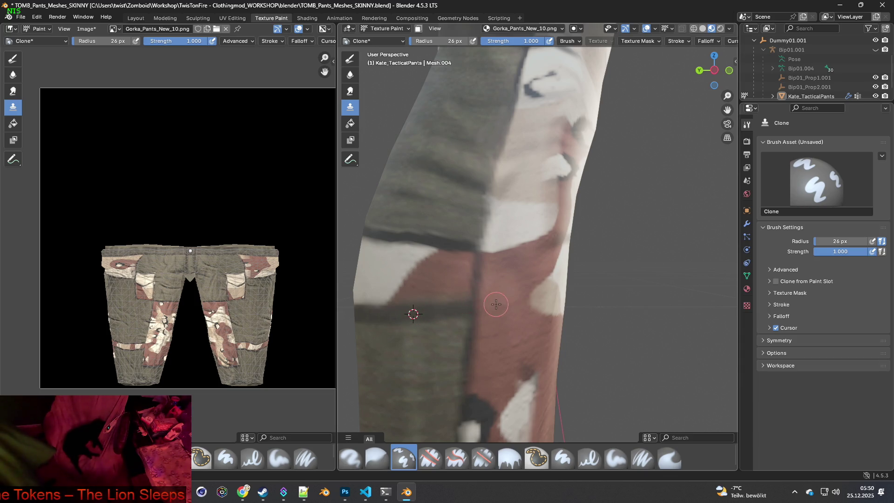
scroll(496, 304, down, 4)
mouse_move(503, 299)
middle_down()
mouse_move(644, 296)
mouse_move(483, 211)
mouse_move(539, 225)
mouse_move(458, 258)
mouse_move(424, 288)
mouse_move(513, 308)
mouse_move(572, 340)
middle_up()
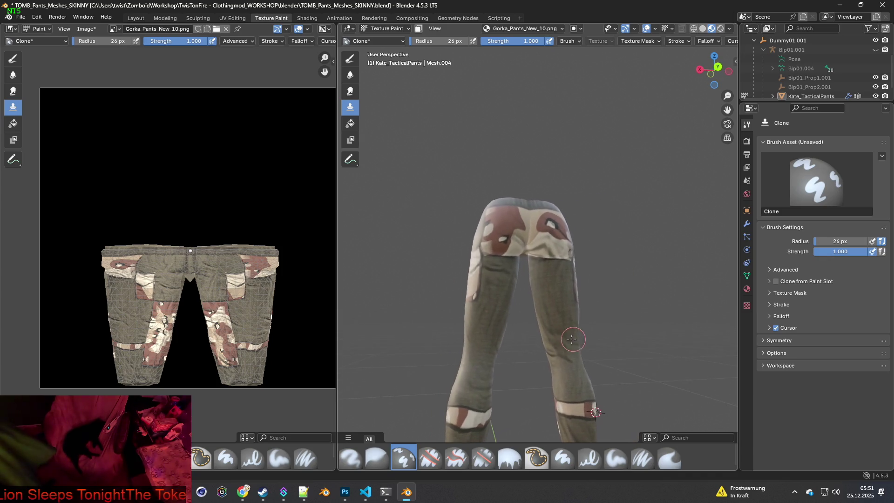
Clone fabric over the lower-leg seam and the seam near the knee band.
scroll(580, 349, up, 8)
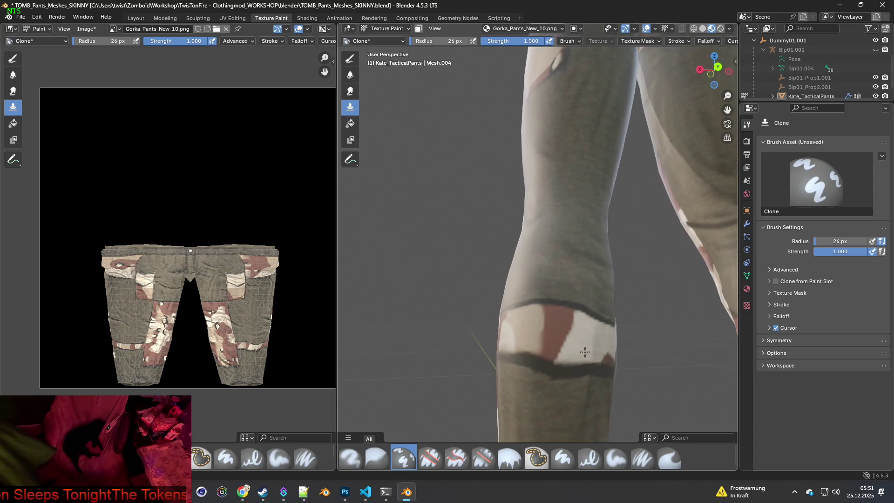
scroll(585, 357, up, 3)
drag(530, 344, 513, 340)
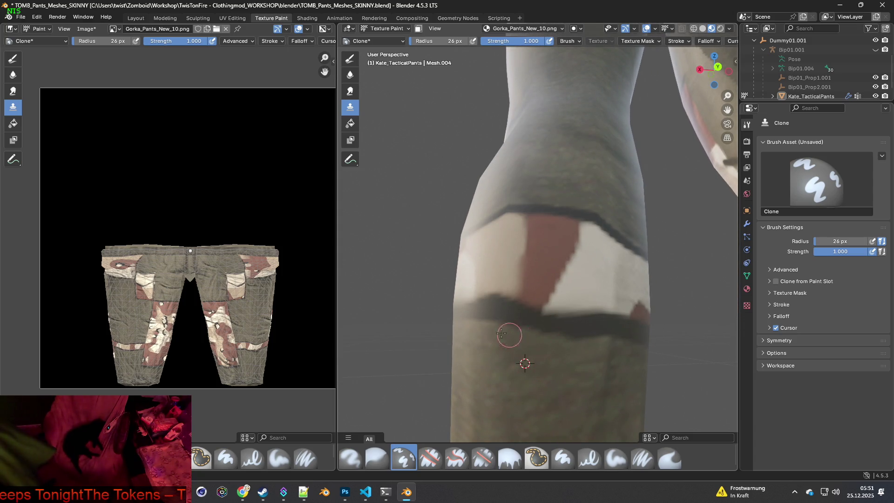
middle_drag(536, 353, 515, 307)
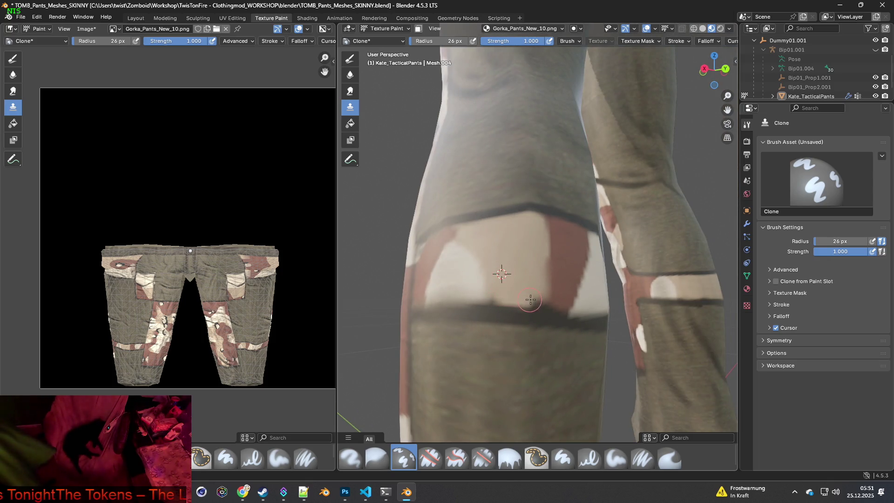
mouse_move(529, 304)
mouse_down()
mouse_move(507, 299)
mouse_move(527, 303)
mouse_up()
Orbit around the whole knee band and switch to the Paint Soft brush.
mouse_move(544, 305)
middle_down()
mouse_move(515, 319)
mouse_move(615, 335)
mouse_move(610, 326)
mouse_move(576, 317)
mouse_move(595, 349)
mouse_move(644, 342)
mouse_move(539, 335)
mouse_move(563, 336)
mouse_move(556, 338)
mouse_move(525, 319)
mouse_move(613, 326)
mouse_move(411, 335)
mouse_move(638, 320)
mouse_move(545, 317)
mouse_move(565, 325)
middle_up()
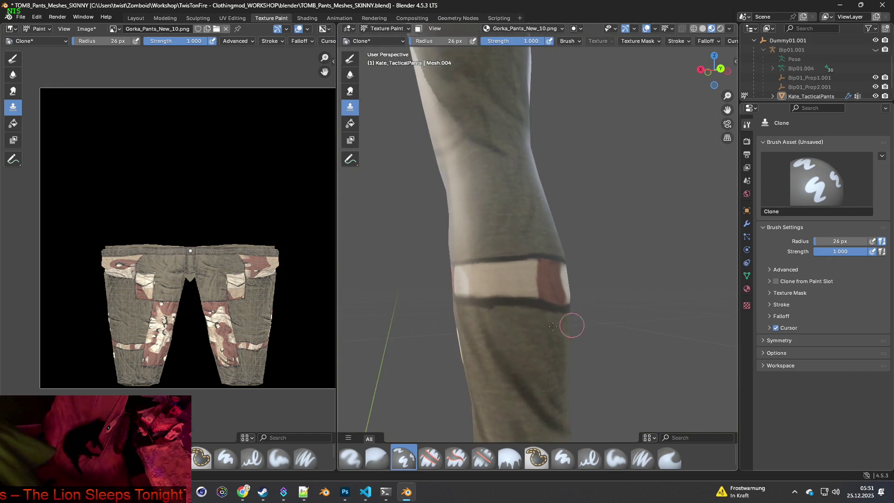
scroll(559, 333, up, 3)
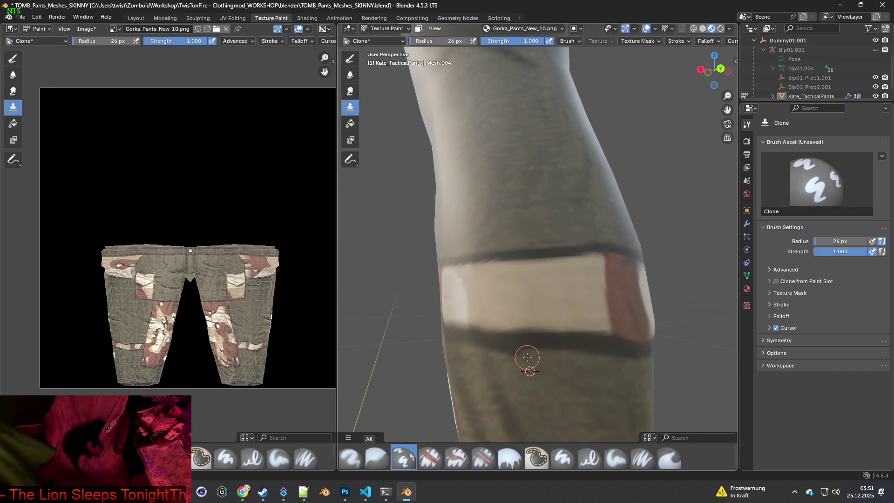
mouse_move(576, 374)
middle_down()
mouse_move(588, 379)
mouse_move(497, 328)
middle_up()
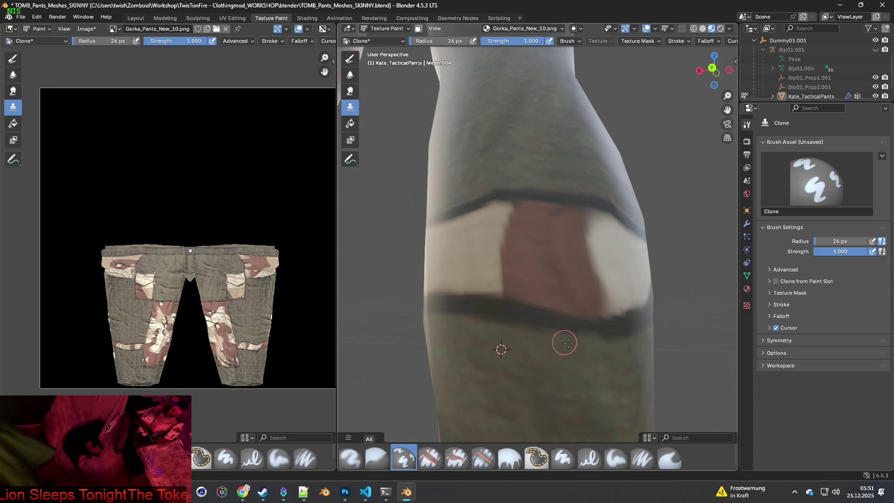
mouse_move(562, 335)
middle_down()
mouse_move(472, 378)
mouse_move(445, 345)
mouse_move(566, 346)
middle_up()
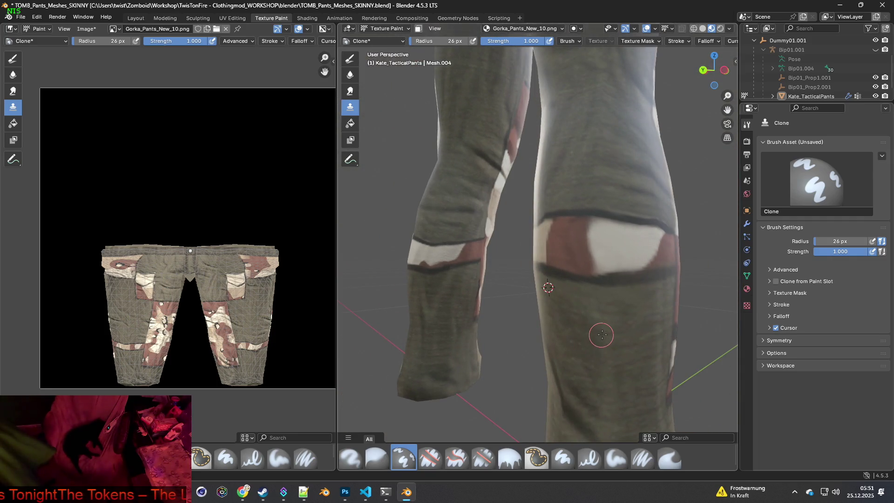
scroll(579, 333, up, 4)
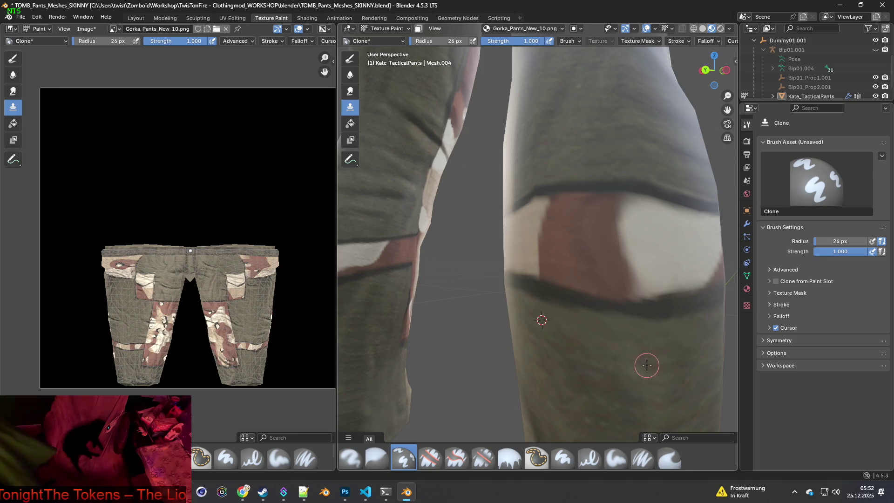
scroll(579, 350, up, 4)
scroll(539, 343, down, 4)
mouse_move(533, 343)
middle_down()
mouse_move(561, 337)
mouse_move(531, 356)
middle_up()
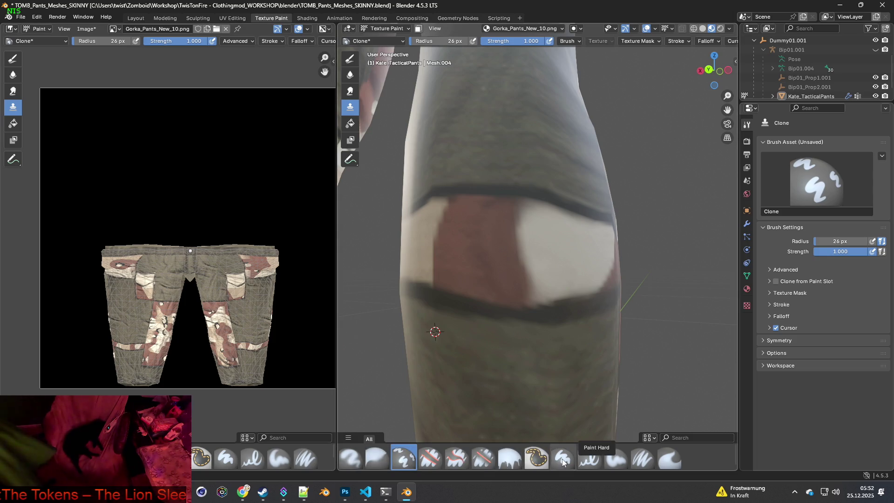
click(613, 459)
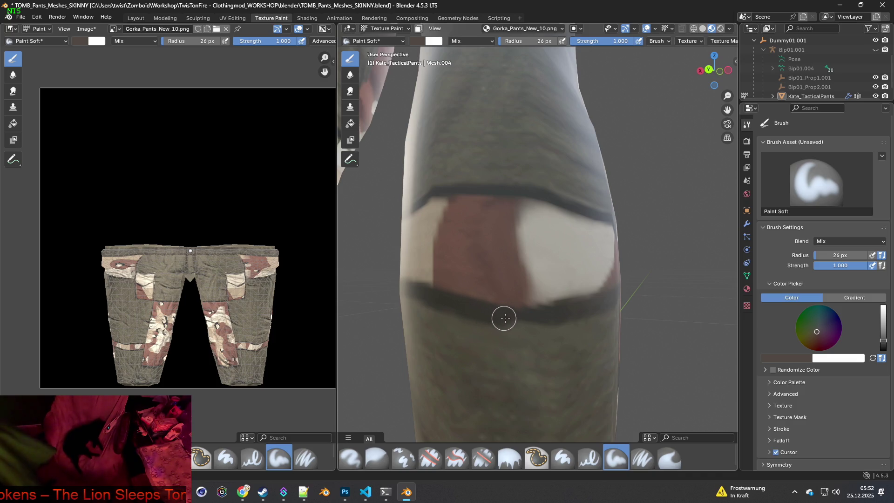
Orbit close around the knee band and sample a colour from the pants.
mouse_move(442, 321)
middle_down()
mouse_move(471, 325)
mouse_move(465, 332)
mouse_move(474, 339)
mouse_move(563, 326)
middle_up()
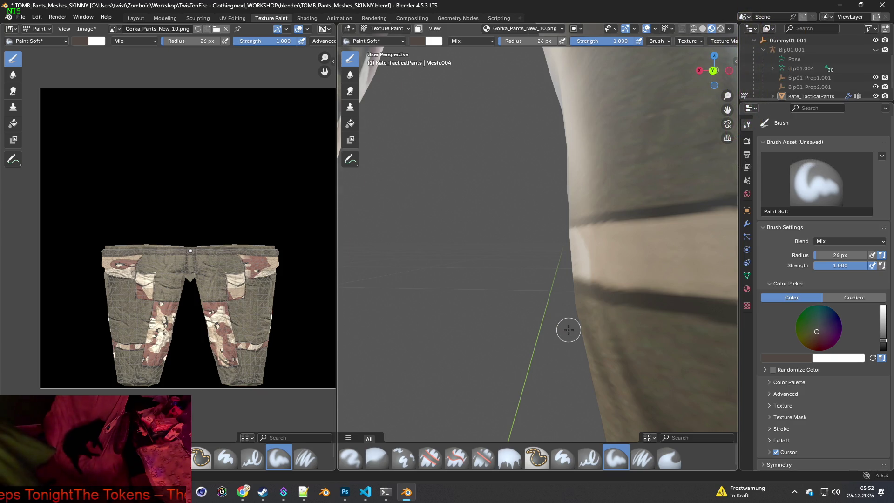
scroll(562, 328, down, 2)
mouse_move(500, 313)
middle_down()
mouse_move(517, 305)
mouse_move(505, 297)
middle_up()
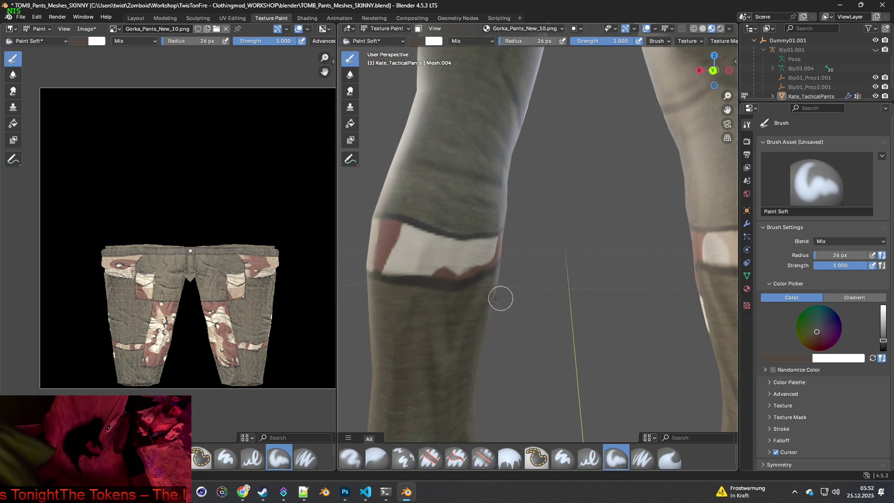
middle_drag(434, 295, 443, 295)
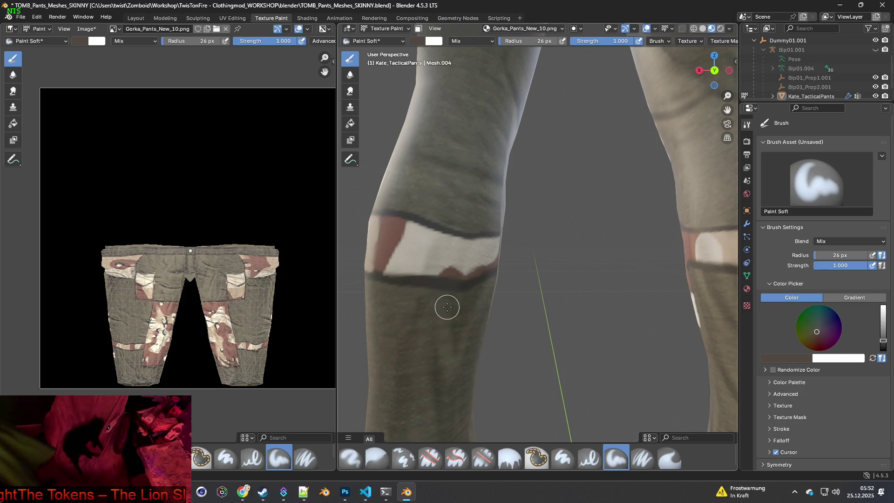
mouse_move(412, 295)
middle_down()
mouse_move(482, 290)
mouse_move(547, 314)
mouse_move(518, 314)
middle_up()
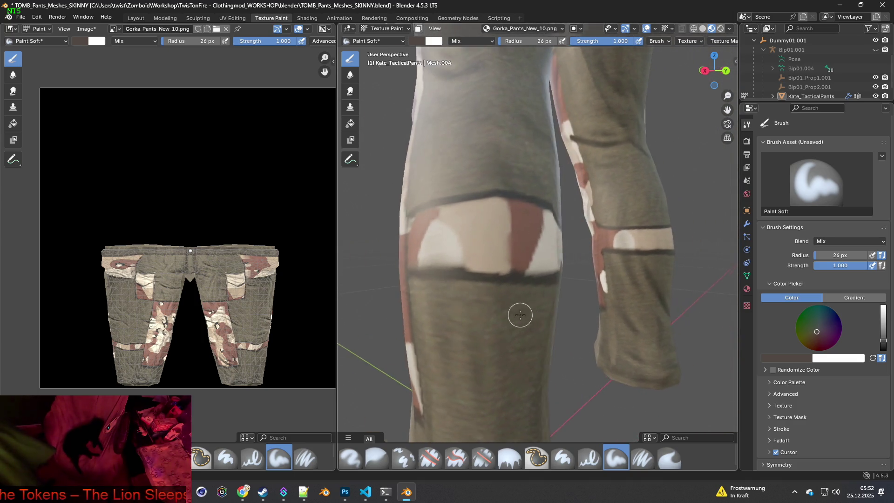
scroll(481, 313, up, 4)
middle_drag(419, 306, 518, 309)
key(s)
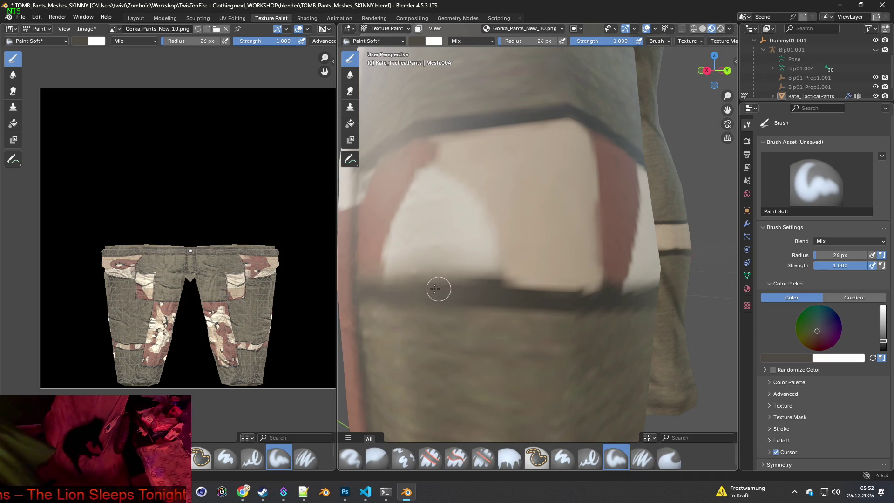
Orbit and pull back from the leg to review the white-painted patch above the knee band.
mouse_move(431, 294)
middle_down()
mouse_move(483, 300)
mouse_move(468, 299)
middle_up()
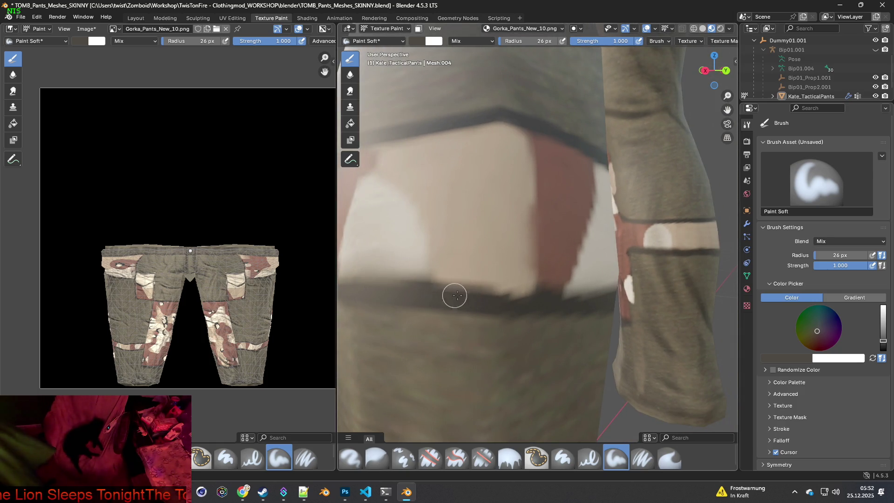
middle_drag(519, 295, 476, 300)
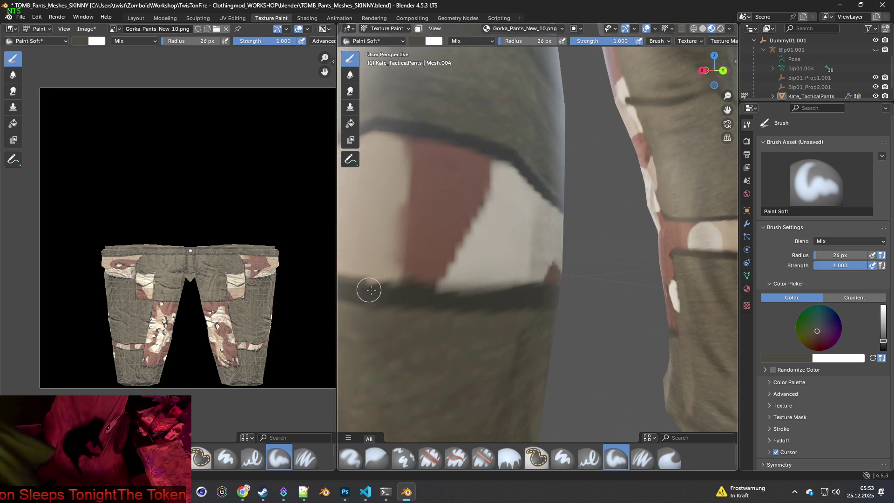
mouse_move(476, 309)
middle_down()
mouse_move(425, 303)
mouse_move(453, 323)
middle_up()
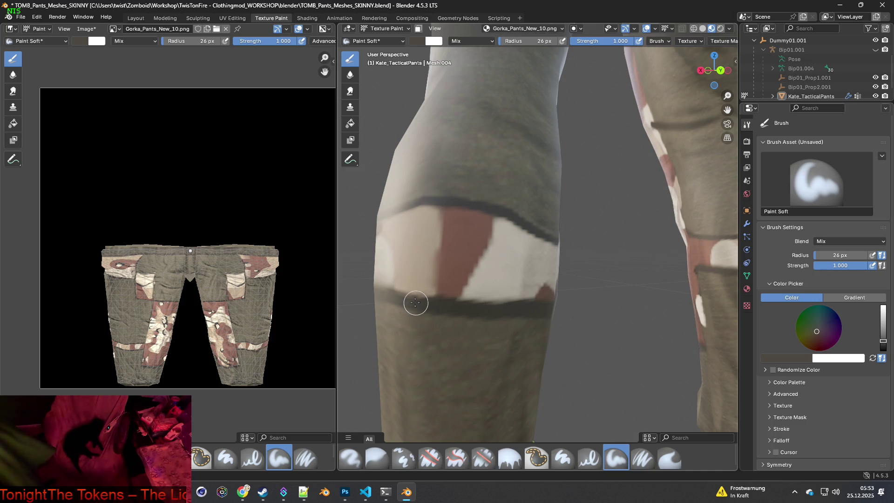
mouse_move(407, 303)
middle_down()
mouse_move(511, 325)
mouse_move(480, 324)
mouse_move(601, 323)
middle_up()
scroll(601, 324, down, 2)
scroll(578, 279, down, 1)
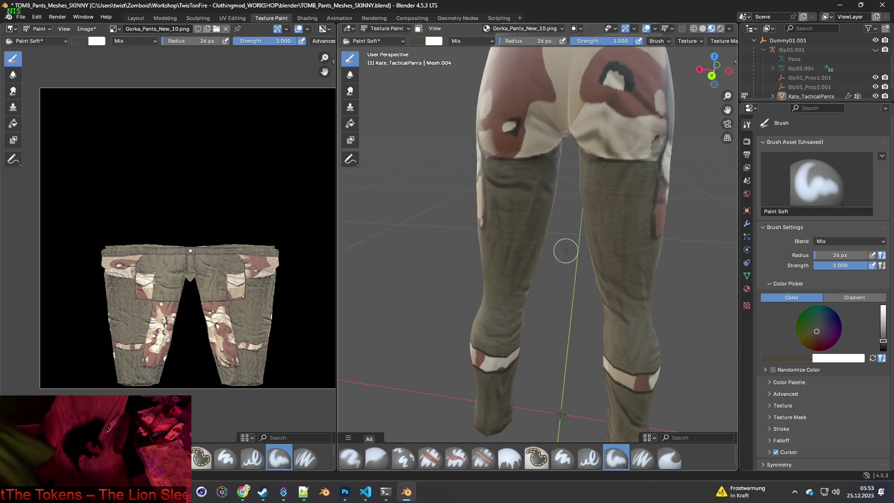
scroll(566, 256, down, 1)
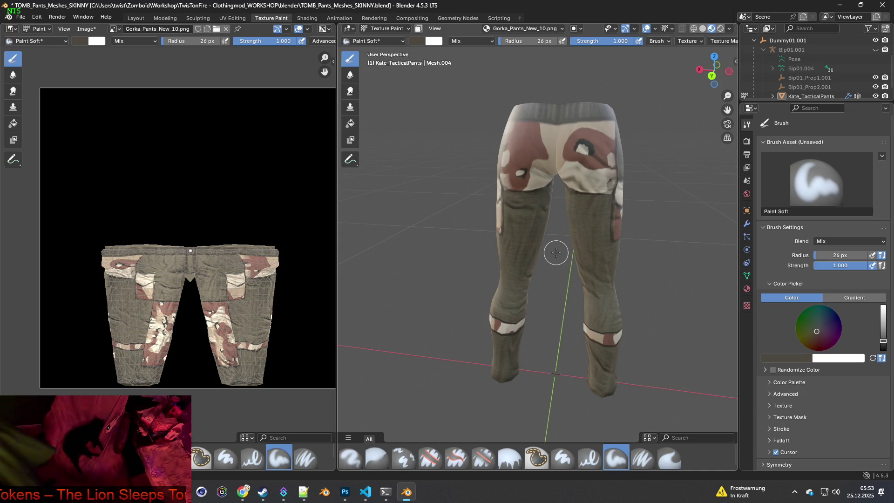
mouse_move(563, 243)
middle_down()
mouse_move(552, 225)
mouse_move(600, 233)
mouse_move(528, 219)
mouse_move(630, 194)
mouse_move(529, 200)
mouse_move(551, 202)
mouse_move(483, 228)
middle_up()
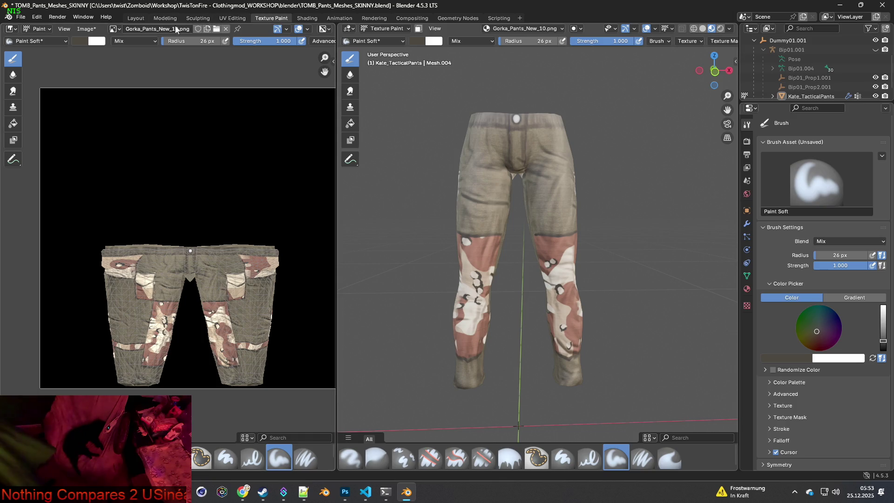
Save the retouched texture, then cancel overwriting the existing file under another name.
click(87, 29)
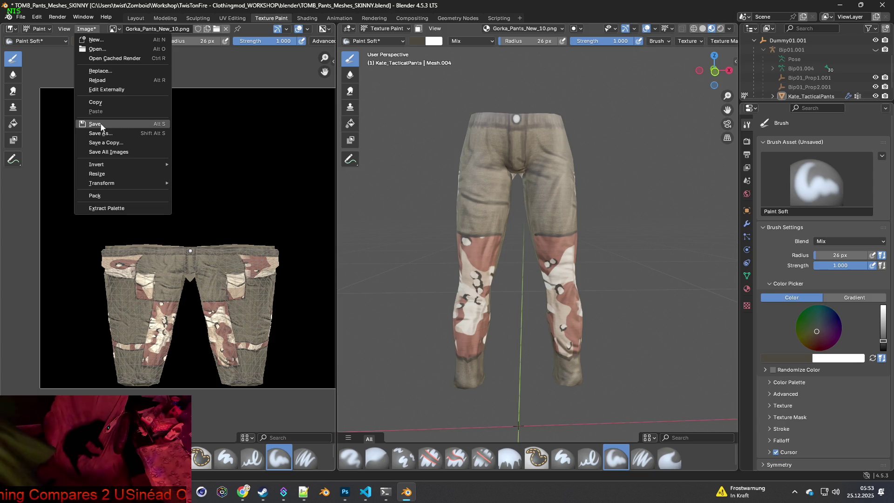
click(102, 125)
click(86, 29)
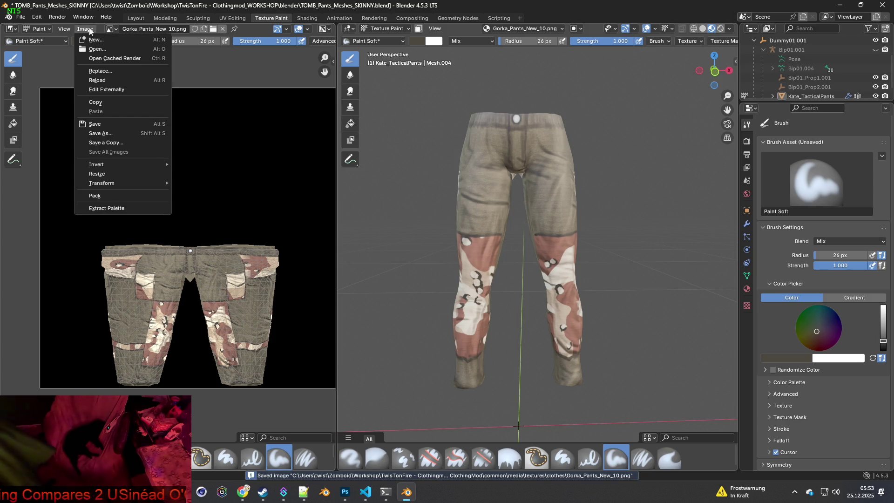
click(106, 134)
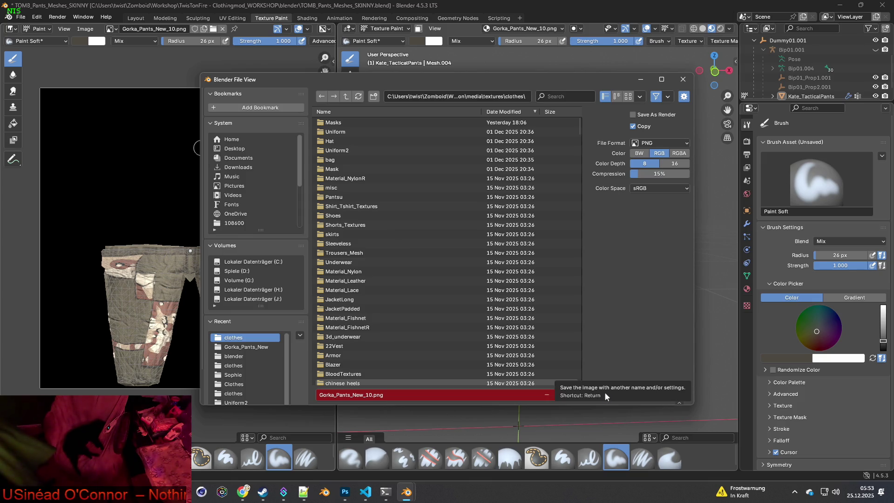
click(605, 394)
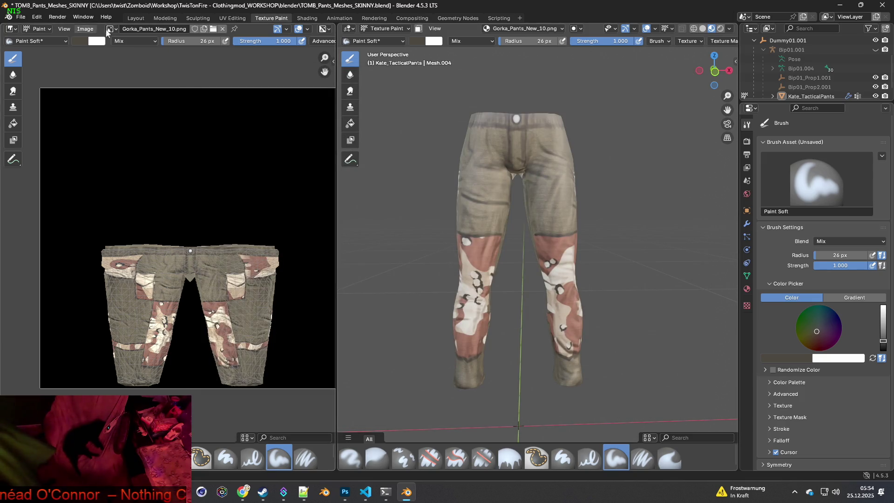
Save a copy of the texture into the Gorka_Pants_New folder and view it in Shading.
click(85, 29)
click(114, 143)
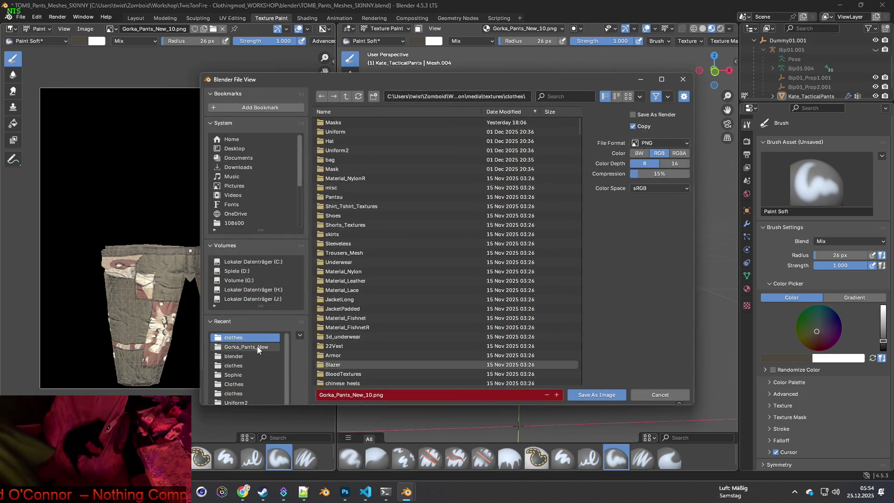
click(242, 347)
click(594, 396)
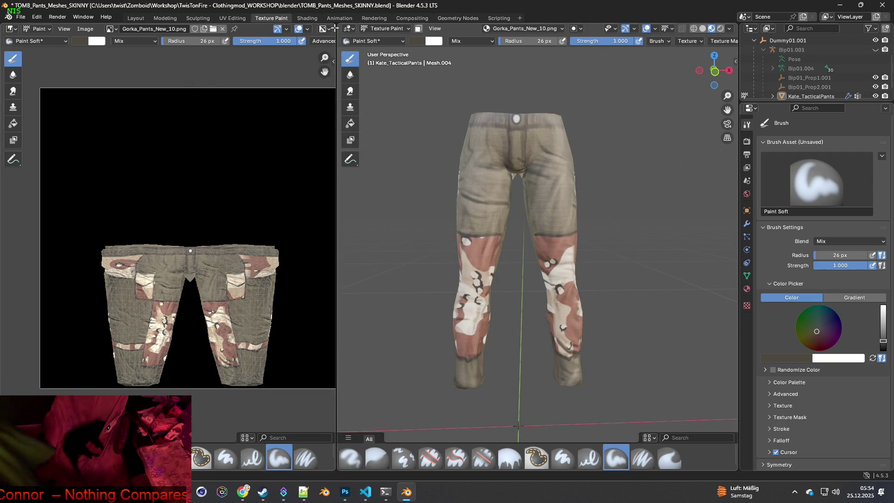
click(307, 17)
scroll(400, 197, down, 5)
mouse_move(400, 198)
middle_down()
mouse_move(577, 210)
mouse_move(539, 194)
mouse_move(482, 202)
mouse_move(523, 246)
mouse_move(591, 242)
mouse_move(529, 289)
mouse_move(480, 163)
mouse_move(573, 177)
mouse_move(340, 205)
mouse_move(517, 205)
mouse_move(457, 205)
mouse_move(533, 218)
mouse_move(417, 218)
mouse_move(387, 201)
mouse_move(359, 216)
mouse_move(371, 216)
middle_up()
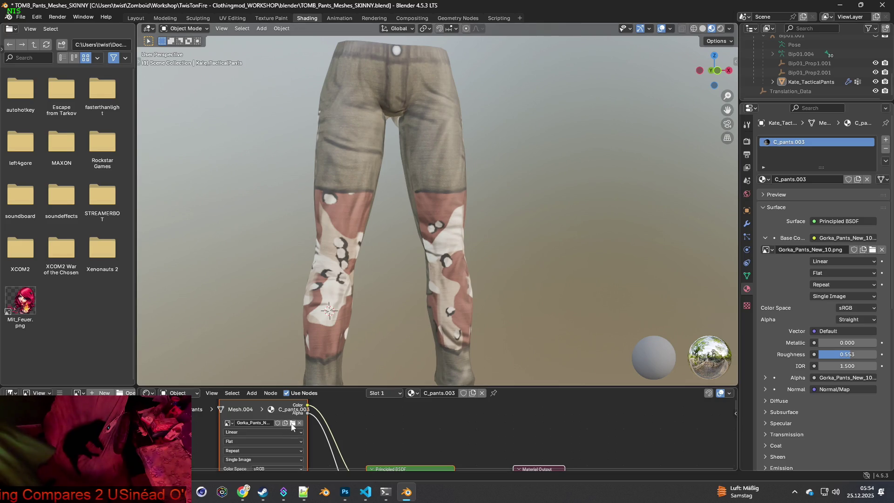
Load Gorka_Pants_New_11.png into the Image Texture node.
click(293, 423)
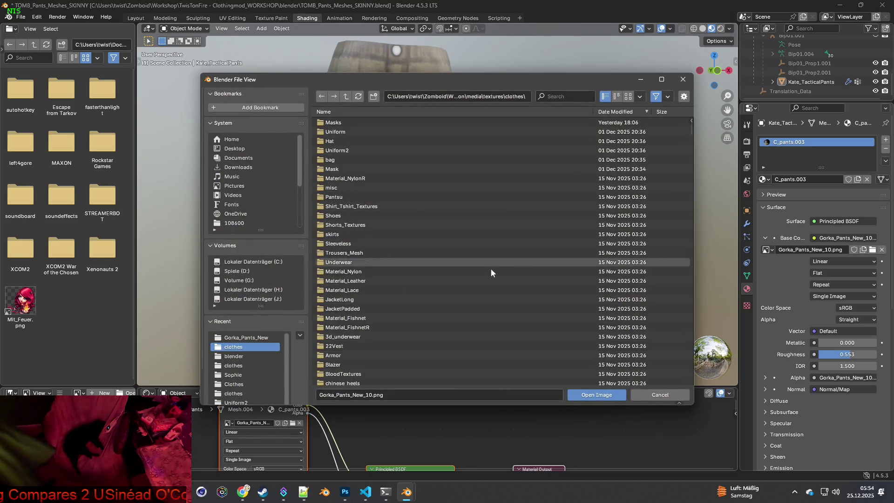
click(371, 395)
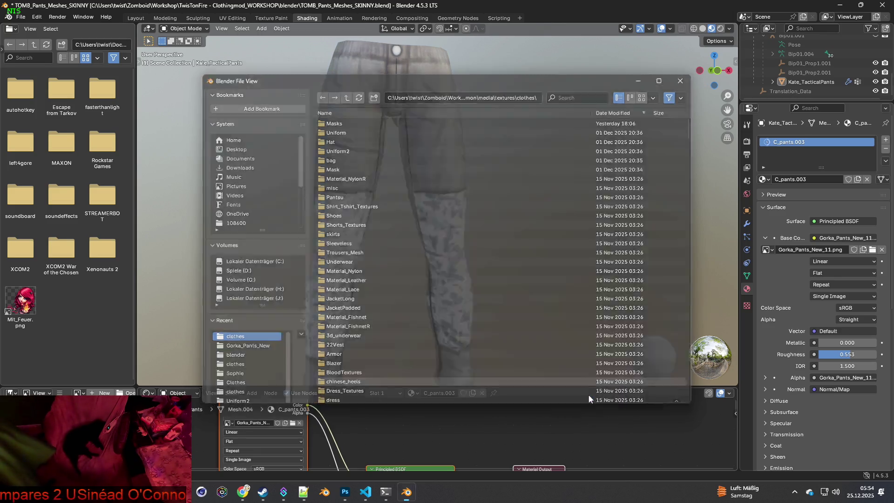
click(597, 395)
Orbit and zoom around the pants to inspect the new grey camo texture.
middle_drag(390, 264, 432, 264)
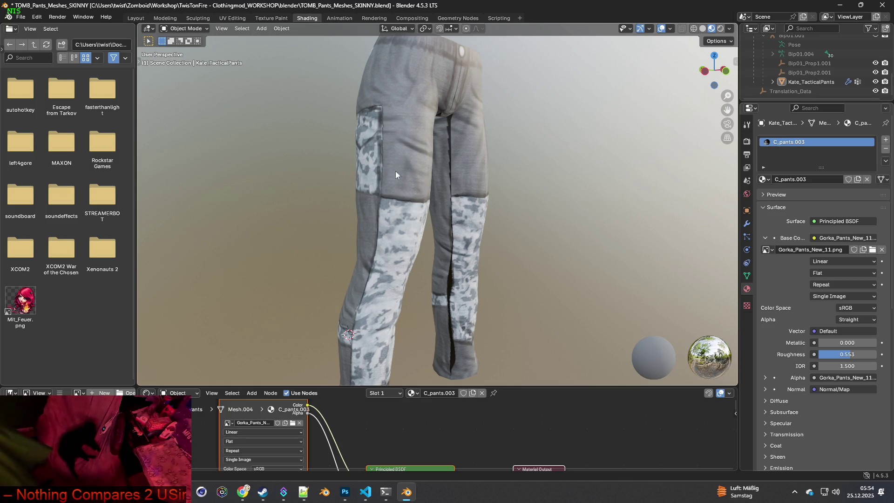
middle_drag(454, 160, 568, 180)
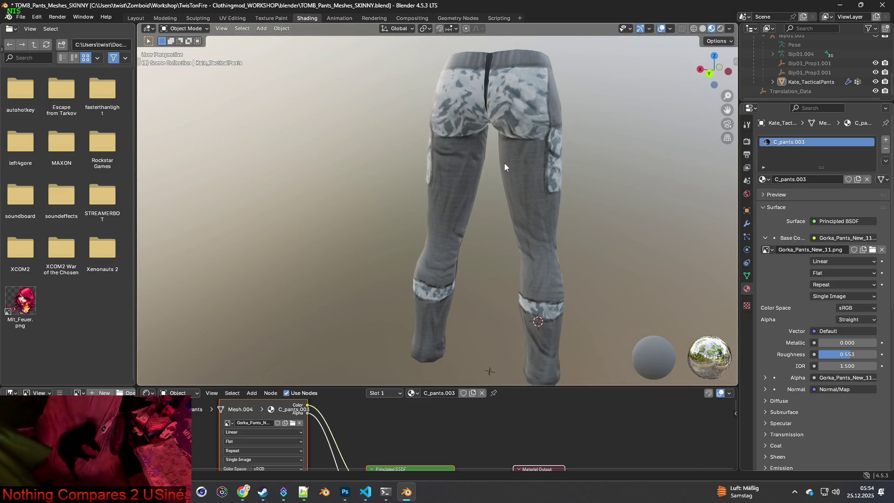
mouse_move(506, 145)
shift+middle_down()
mouse_move(508, 176)
mouse_move(526, 202)
mouse_move(554, 177)
mouse_move(524, 225)
mouse_move(549, 160)
mouse_move(579, 146)
mouse_move(573, 298)
shift+middle_up()
scroll(510, 187, up, 1)
scroll(531, 208, up, 4)
scroll(547, 212, up, 2)
scroll(545, 190, down, 2)
Return to Texture Paint and frame the pants' seat straight on.
click(271, 17)
scroll(579, 146, up, 3)
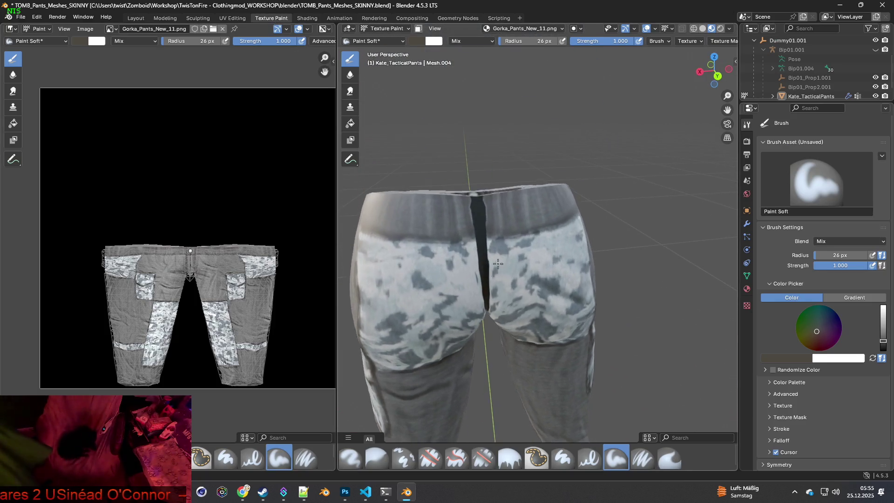
mouse_move(480, 224)
middle_down()
mouse_move(461, 212)
mouse_move(526, 226)
middle_up()
scroll(506, 215, up, 1)
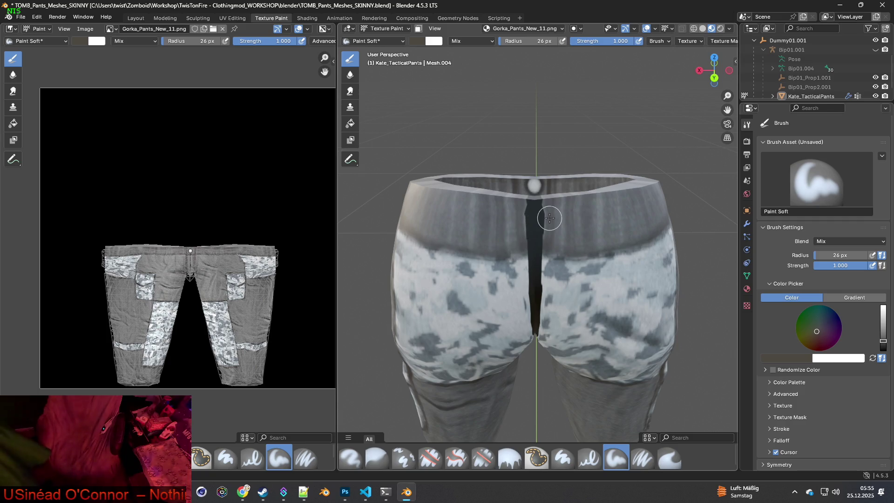
middle_drag(549, 219, 554, 233)
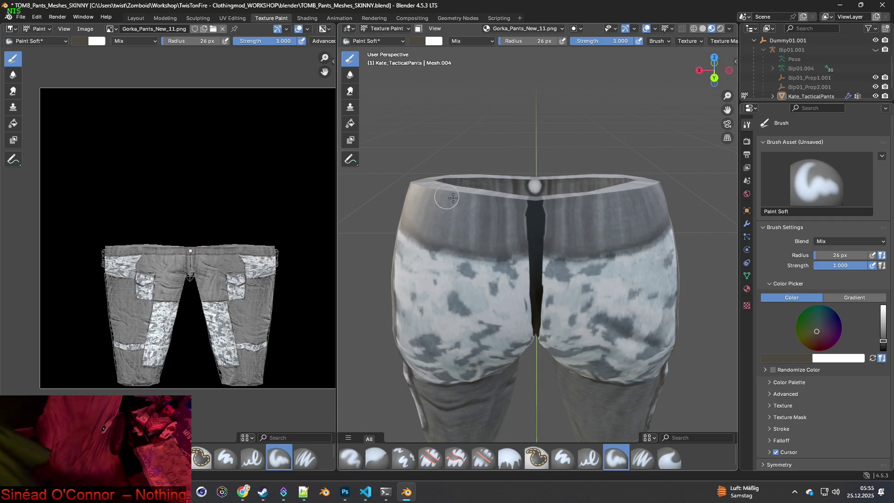
Reduce the brush radius to 41 px and select the Clone brush.
key(f)
click(550, 70)
drag(503, 41, 494, 41)
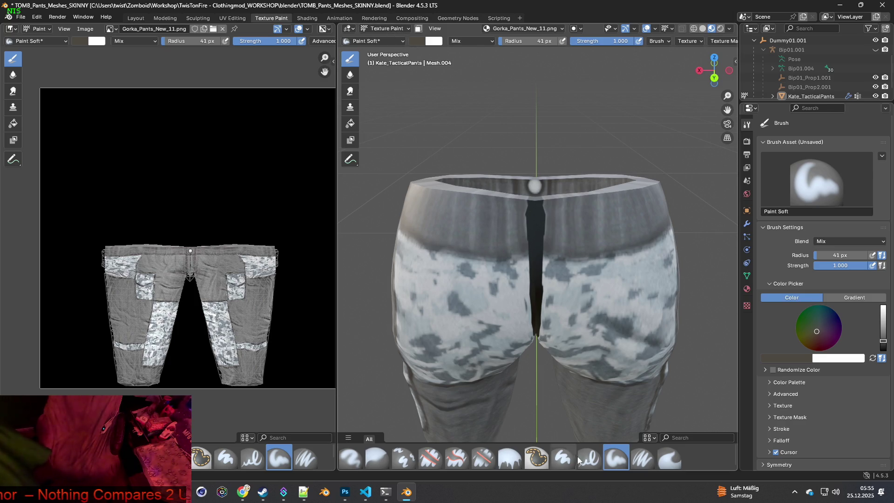
click(404, 459)
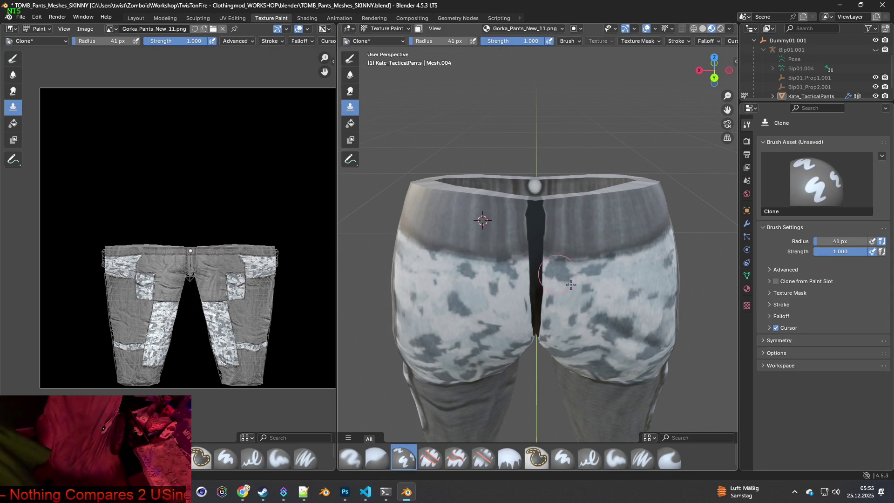
At 72 px radius, clone camo texture over the dark crotch seam.
scroll(577, 291, up, 5)
scroll(555, 235, down, 4)
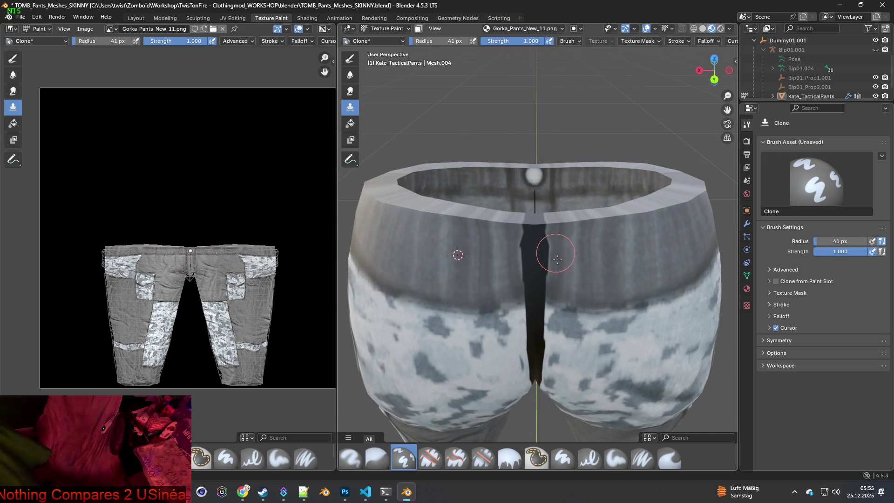
drag(435, 41, 450, 41)
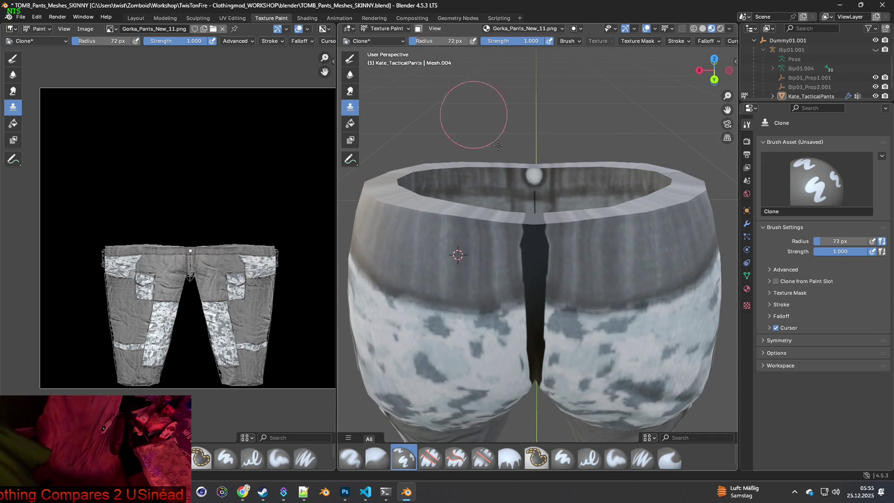
click(534, 248)
mouse_move(534, 247)
mouse_down()
mouse_move(534, 237)
mouse_move(536, 269)
mouse_up()
mouse_move(536, 269)
middle_down()
mouse_move(539, 242)
mouse_move(531, 278)
middle_up()
drag(531, 277, 530, 322)
mouse_move(530, 323)
middle_down()
mouse_move(535, 282)
mouse_move(502, 264)
mouse_move(536, 184)
middle_up()
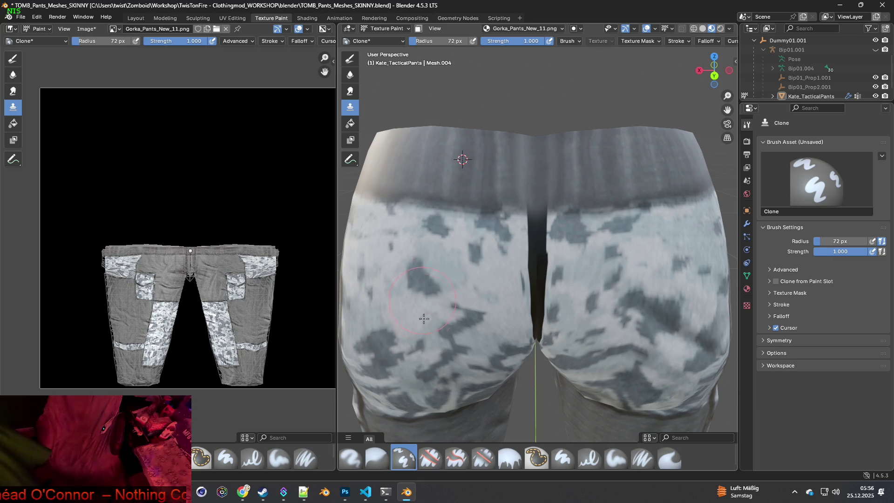
Switch to Paint Soft and sample a darker grey from the waistband.
click(615, 459)
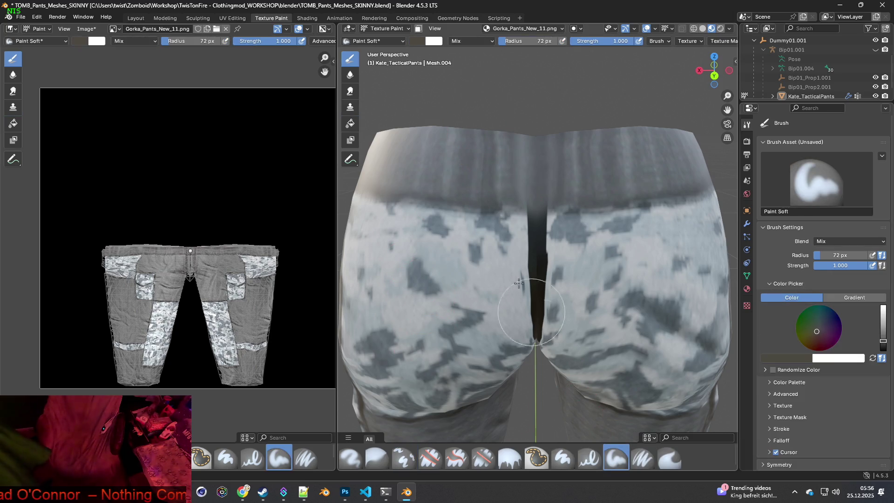
key(s)
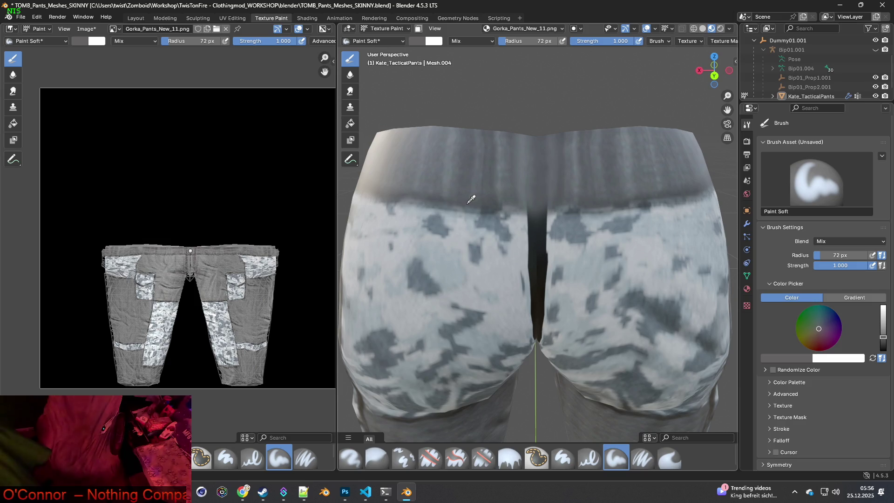
key(s)
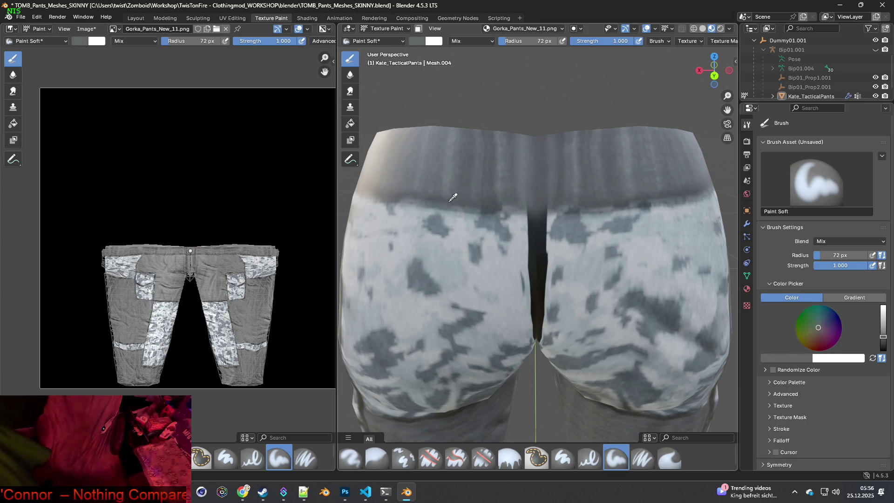
key(s)
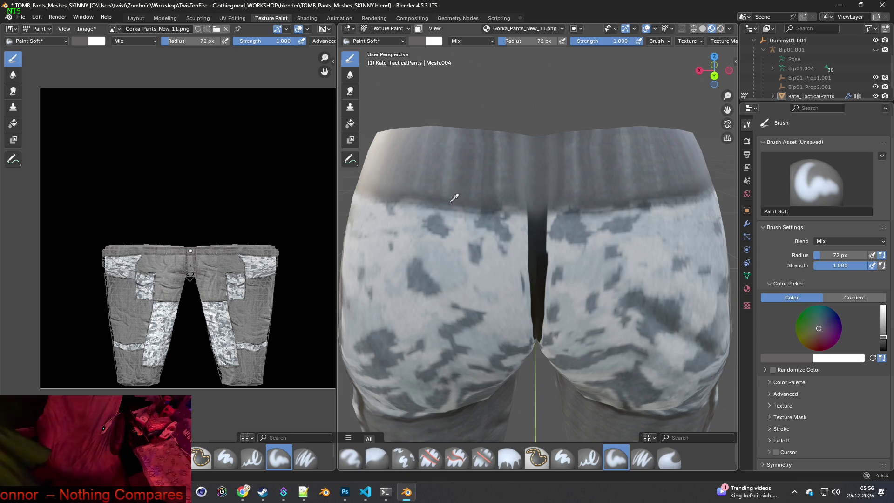
Reduce the brush radius to 17 px.
drag(526, 41, 508, 41)
scroll(514, 197, up, 3)
middle_drag(505, 180, 506, 184)
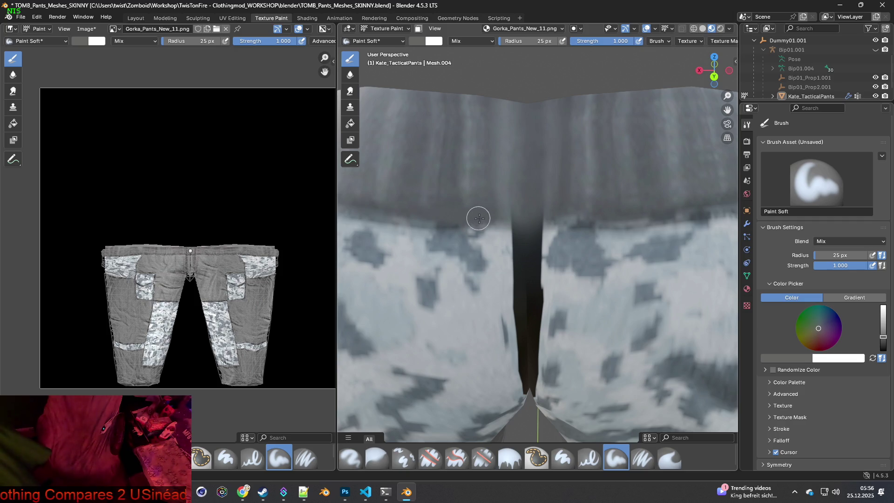
scroll(605, 217, down, 2)
scroll(593, 225, up, 2)
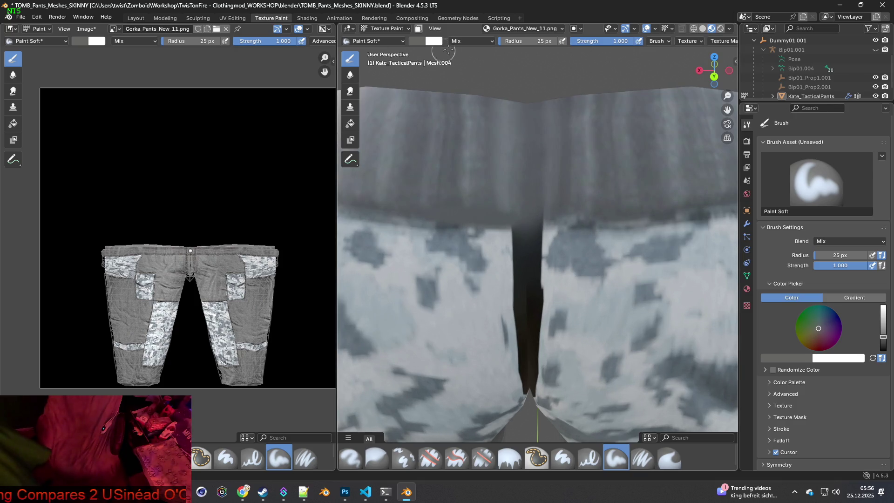
key(bracketleft)
key(bracketleft)
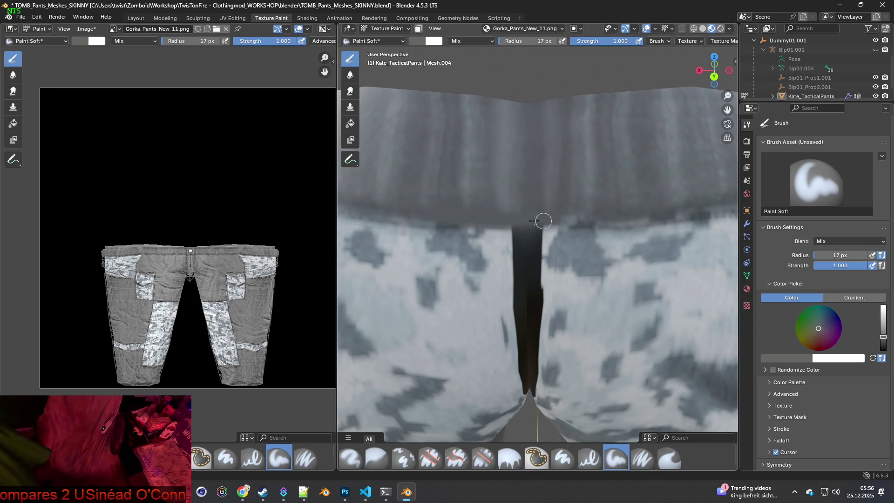
Sample a slightly darker and a slightly brighter waistband grey.
middle_drag(569, 219, 573, 223)
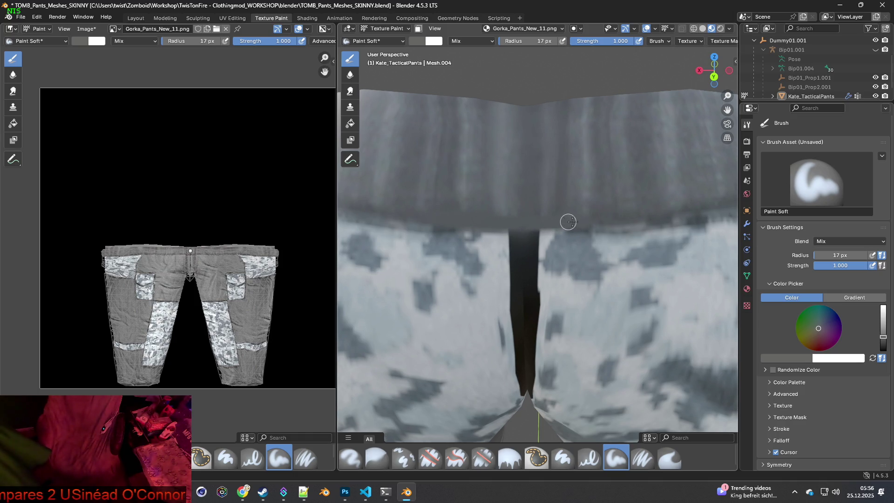
middle_drag(628, 232, 483, 229)
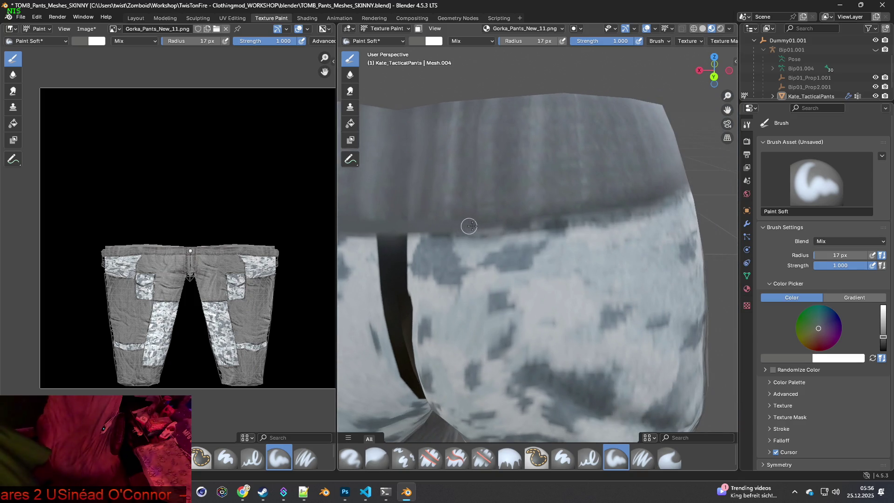
key(s)
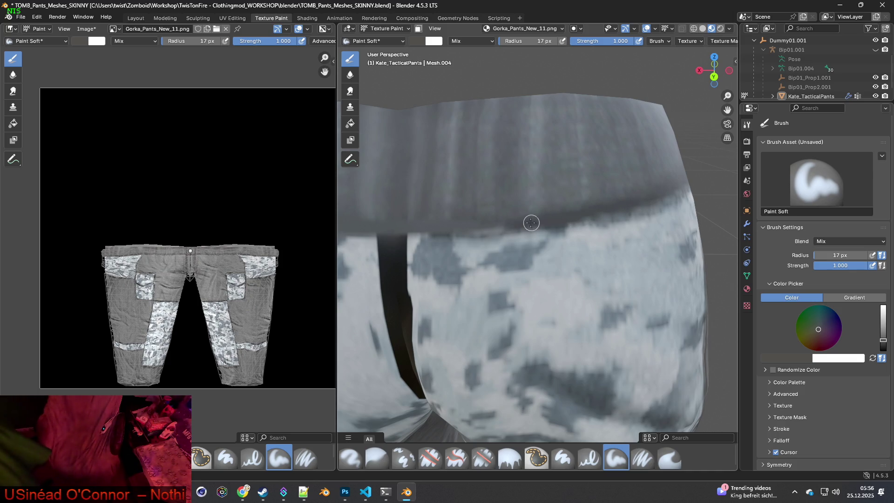
key(s)
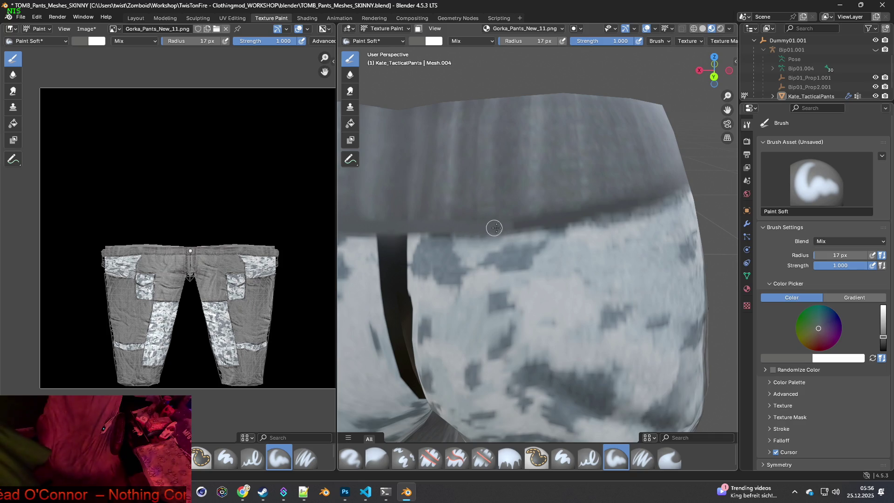
Bring the back seam into view and return to the Clone brush at 52 px radius.
mouse_move(543, 233)
middle_down()
mouse_move(461, 238)
mouse_move(499, 236)
mouse_move(503, 228)
mouse_move(485, 229)
middle_up()
scroll(484, 229, up, 5)
scroll(513, 238, down, 3)
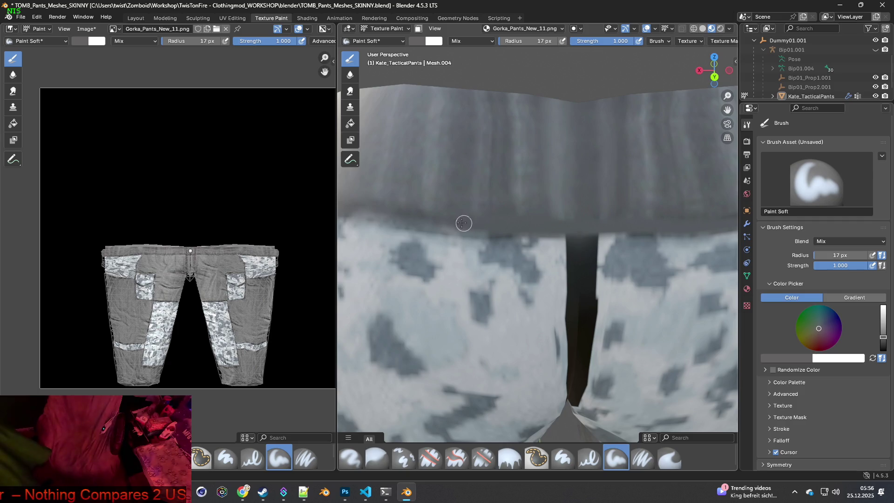
scroll(512, 230, down, 3)
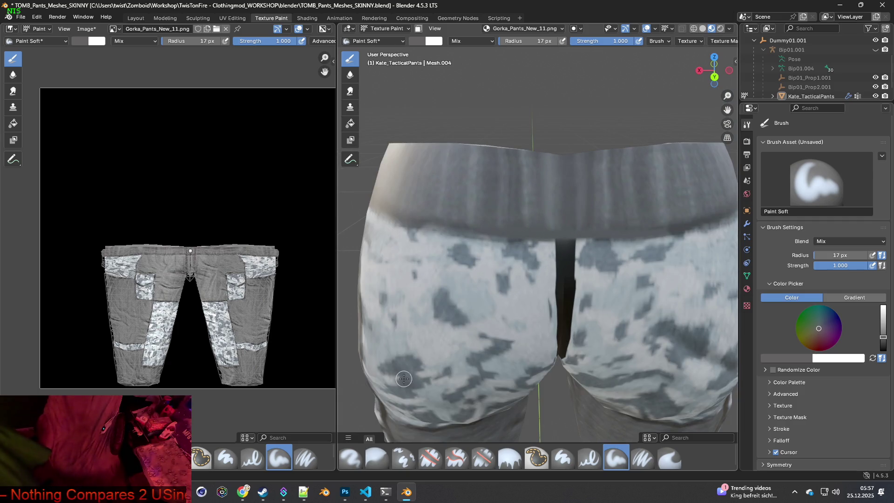
click(404, 460)
scroll(484, 313, up, 5)
mouse_move(558, 269)
middle_down()
mouse_move(540, 281)
mouse_move(564, 280)
mouse_move(527, 281)
middle_up()
scroll(540, 282, down, 5)
scroll(547, 287, up, 2)
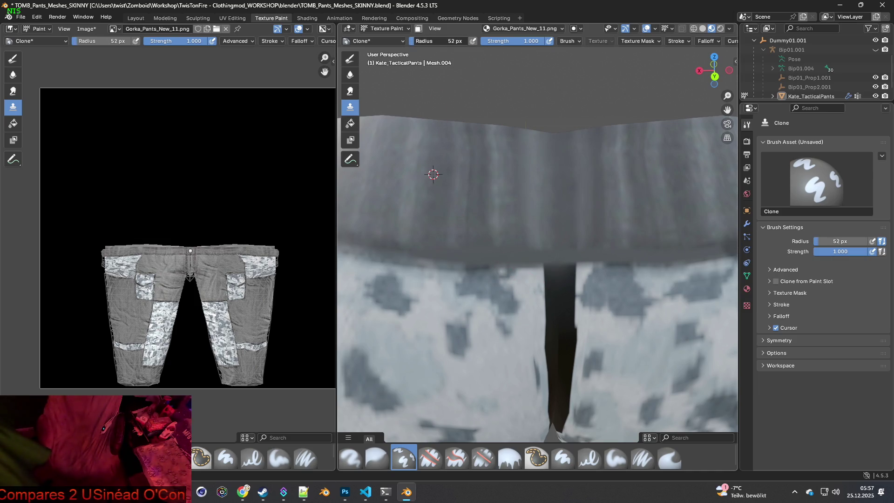
Place the clone source at points along the waistband, ending farther right.
drag(442, 41, 449, 41)
ctrl+click(435, 205)
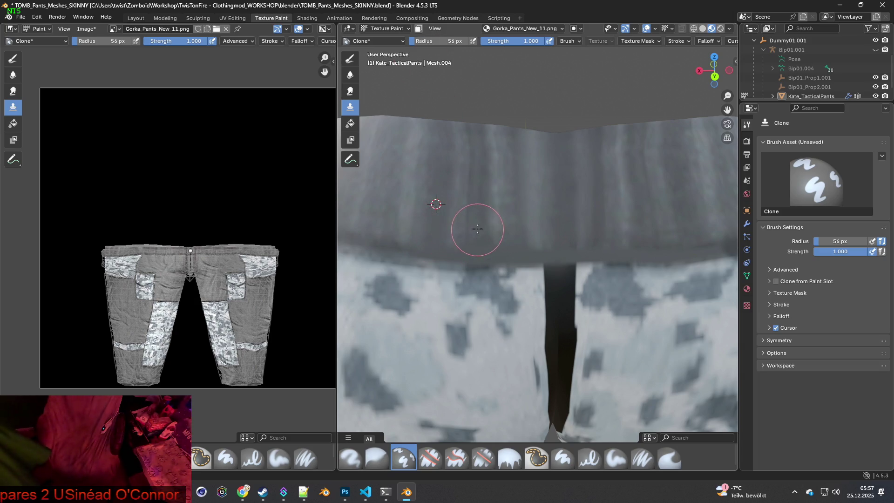
ctrl+click(478, 207)
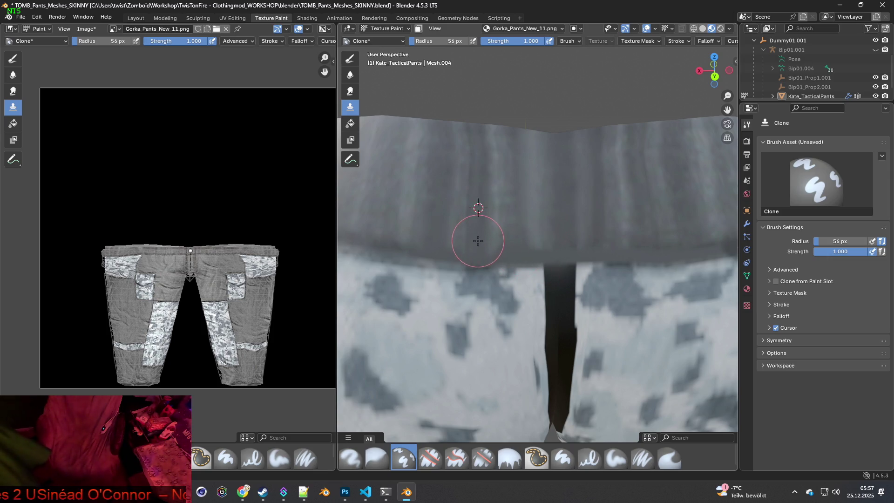
ctrl+click(512, 218)
ctrl+click(513, 185)
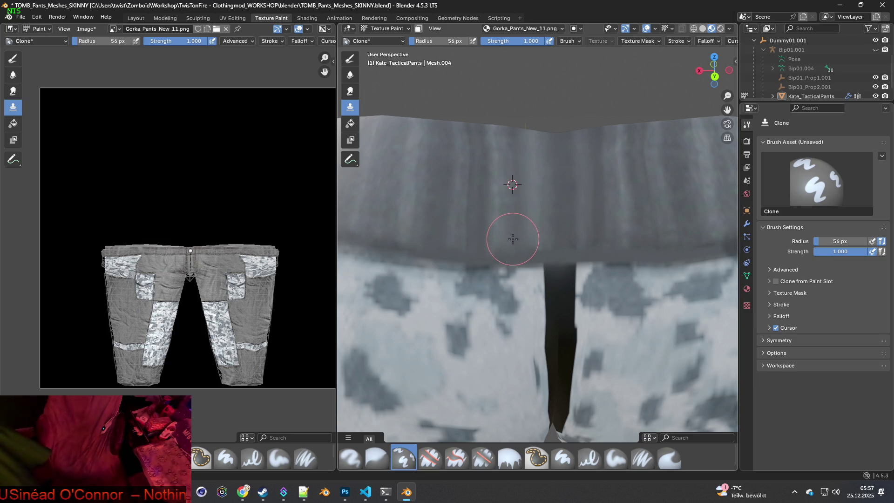
shift+middle_drag(503, 233, 457, 244)
ctrl+click(428, 197)
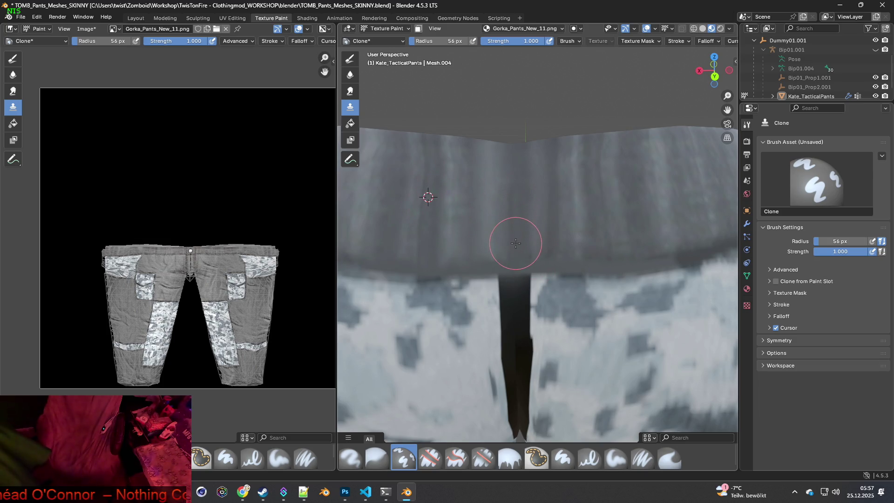
ctrl+click(592, 166)
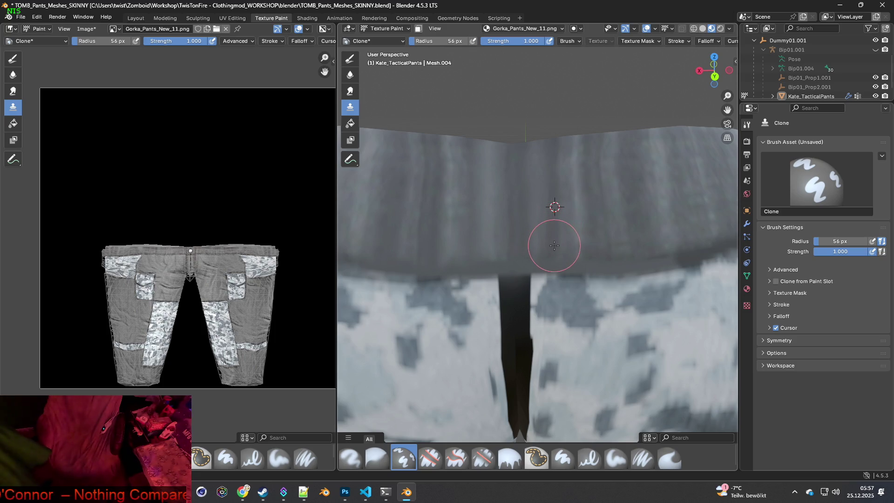
Reset the clone source at the waistband edge and shrink the brush to 33 px.
middle_drag(592, 258, 547, 269)
mouse_move(507, 248)
middle_down()
mouse_move(582, 235)
mouse_move(638, 190)
middle_up()
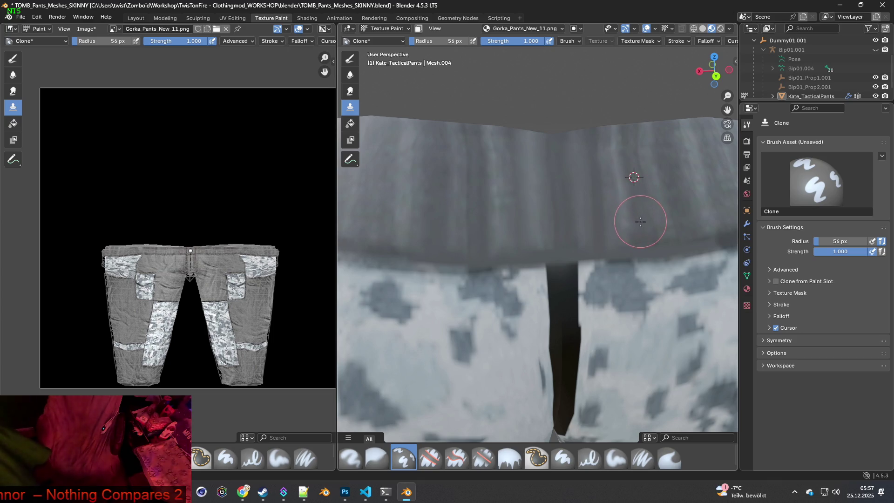
mouse_move(660, 250)
middle_down()
mouse_move(638, 263)
mouse_move(556, 219)
middle_up()
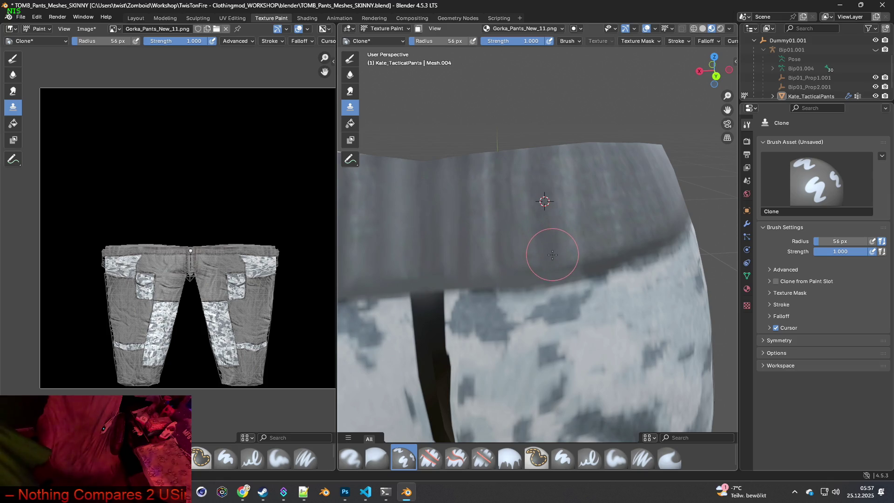
middle_drag(577, 259, 554, 238)
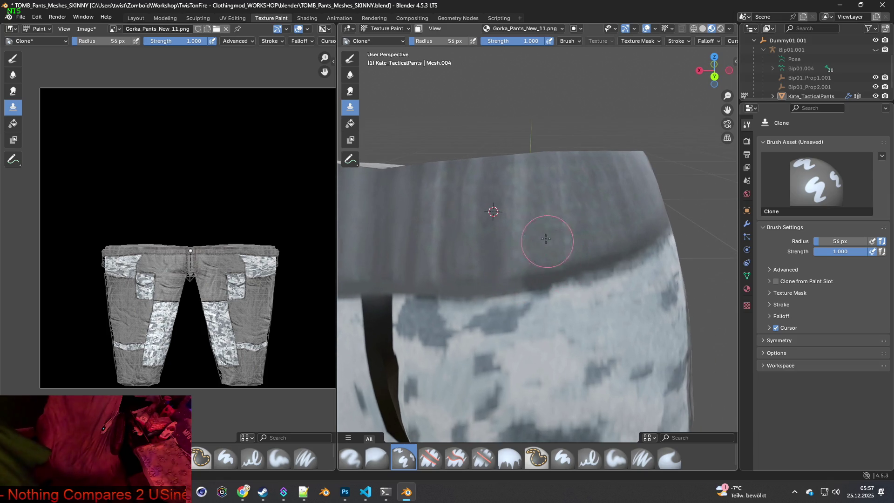
ctrl+click(534, 214)
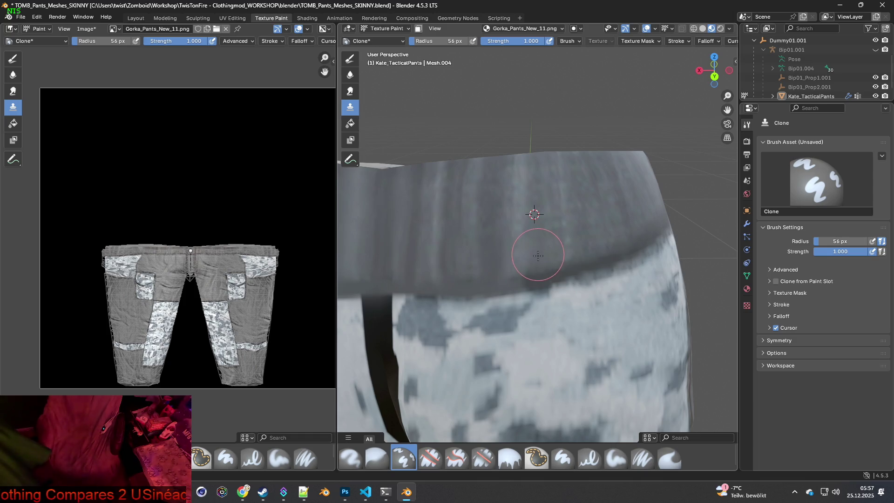
ctrl+click(533, 237)
mouse_move(556, 273)
middle_down()
mouse_move(505, 260)
mouse_move(527, 256)
middle_up()
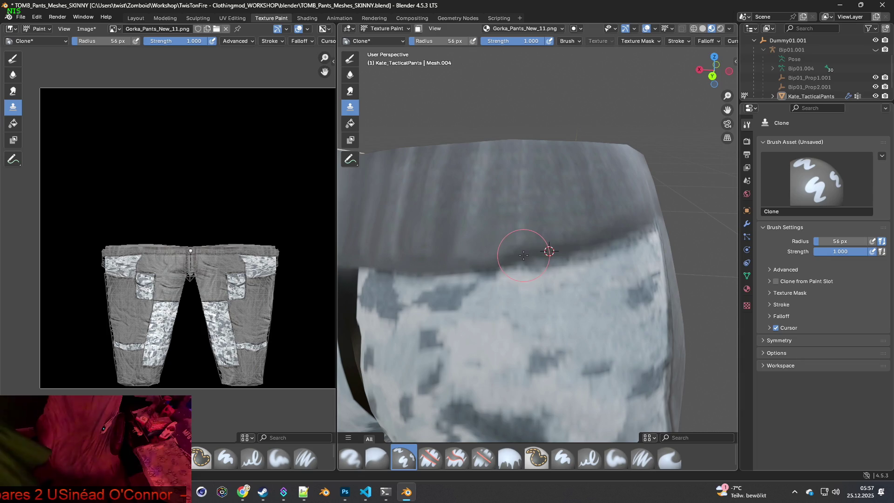
click(491, 191)
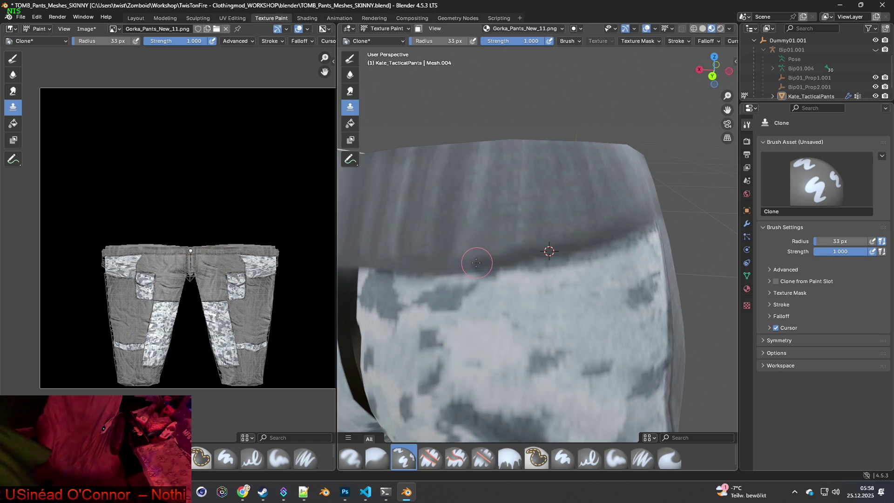
mouse_move(535, 256)
middle_down()
mouse_move(514, 256)
mouse_move(553, 270)
mouse_move(559, 260)
mouse_move(540, 280)
mouse_move(495, 264)
middle_up()
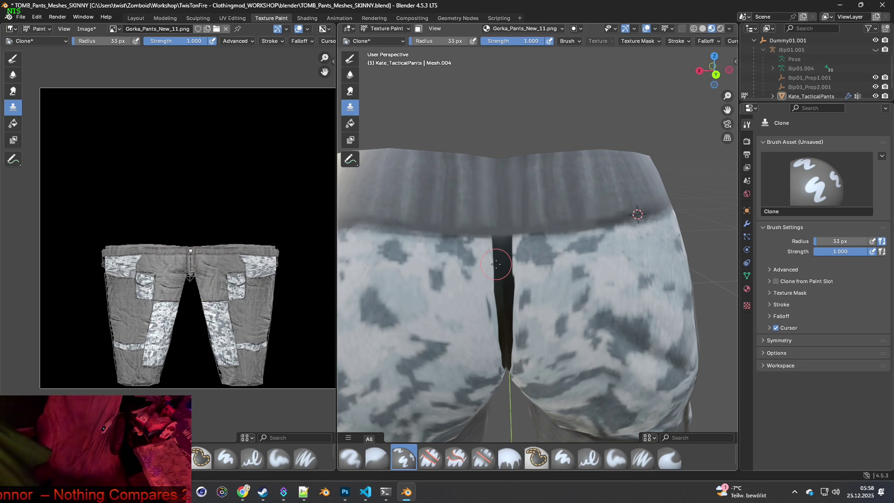
Clone light fabric over the top and upper-left of the dark crotch gap.
scroll(496, 264, up, 1)
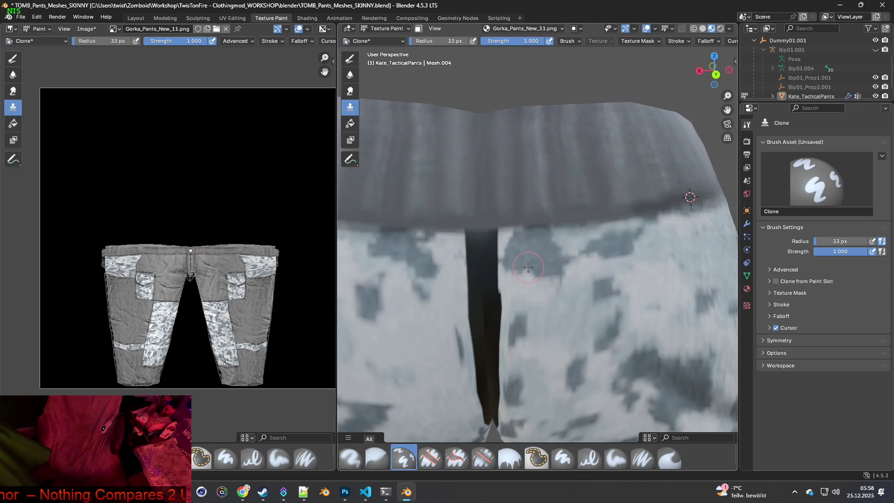
scroll(505, 263, up, 1)
scroll(494, 260, up, 1)
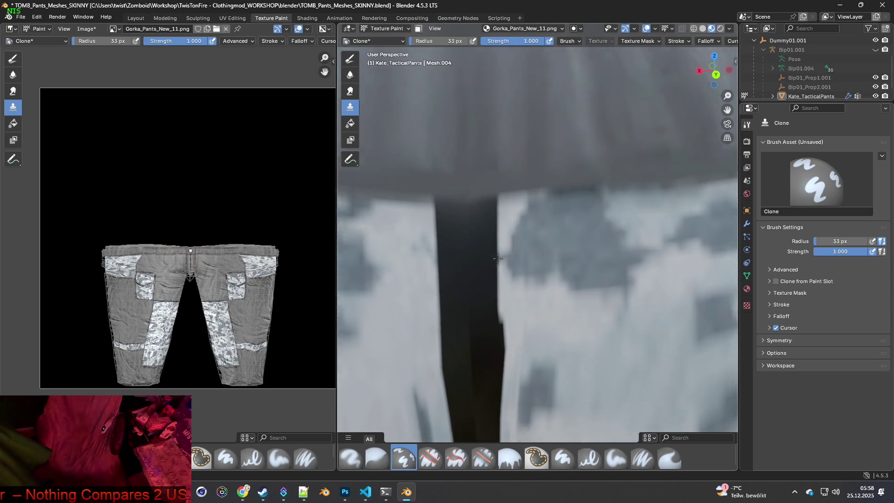
scroll(513, 247, down, 1)
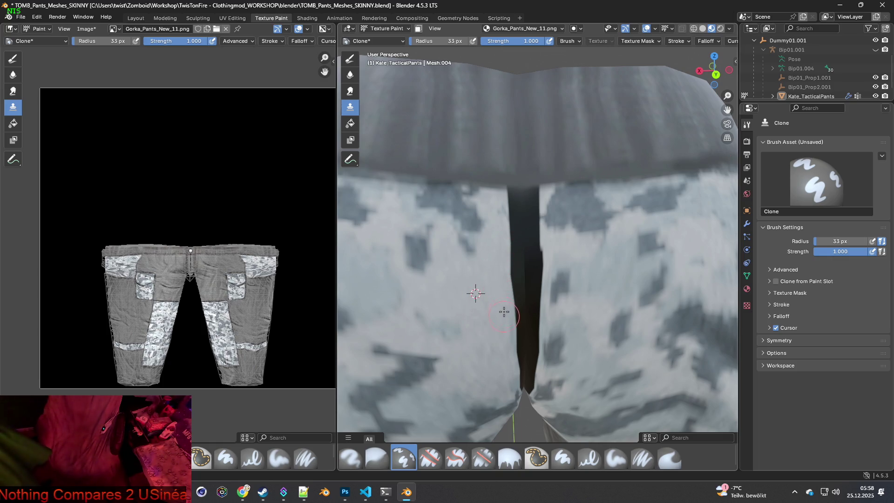
ctrl+scroll(502, 258, up, 2)
shift+scroll(501, 258, up, 1)
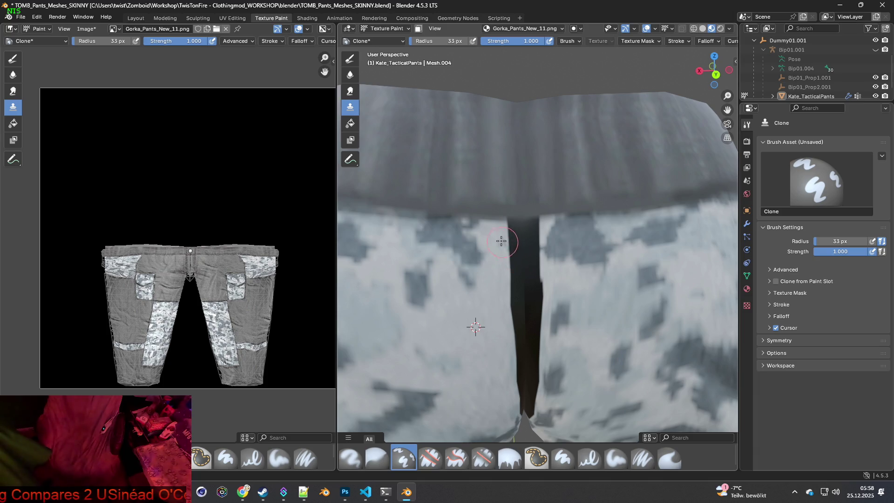
drag(502, 228, 535, 227)
scroll(538, 228, up, 3)
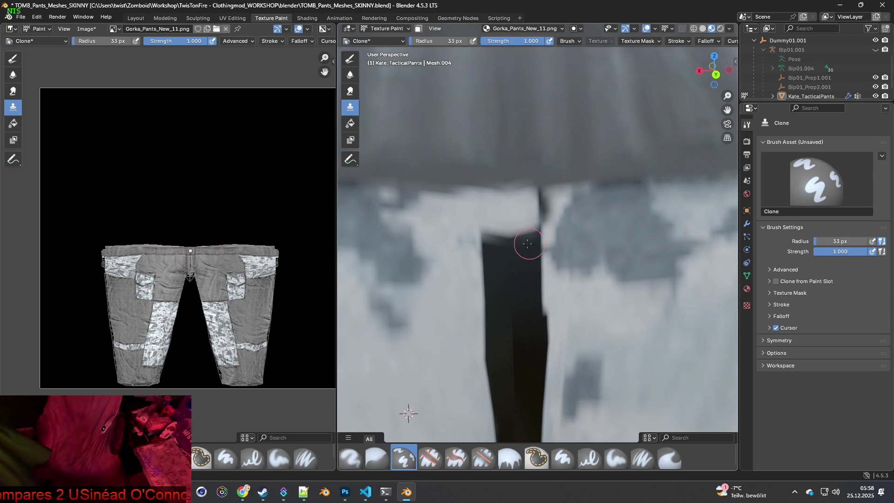
drag(469, 252, 515, 235)
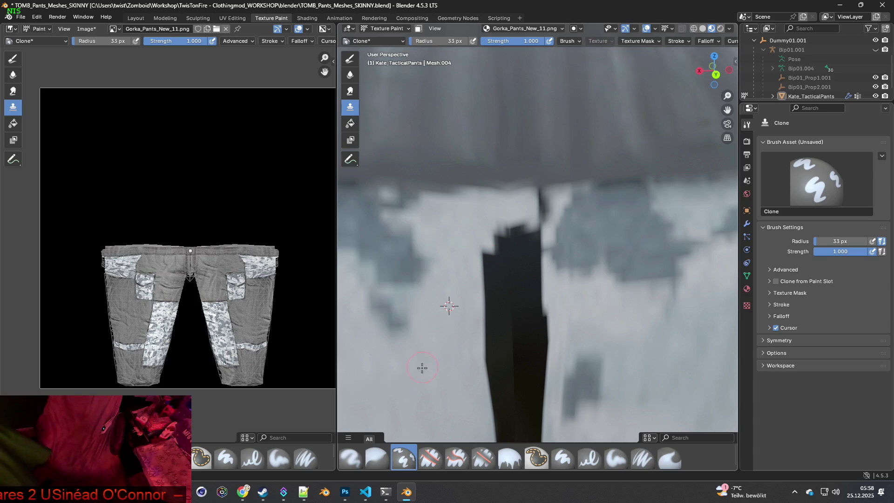
mouse_move(460, 353)
mouse_down()
mouse_move(495, 254)
mouse_move(505, 239)
mouse_move(523, 243)
mouse_move(542, 196)
mouse_move(536, 241)
mouse_up()
drag(549, 201, 558, 196)
mouse_move(539, 231)
mouse_down()
mouse_move(536, 278)
mouse_move(516, 254)
mouse_move(537, 284)
mouse_move(493, 277)
mouse_move(488, 289)
mouse_move(519, 292)
mouse_move(521, 326)
mouse_up()
Clone fabric down over the remaining gap, blending the crotch seam.
scroll(521, 326, down, 2)
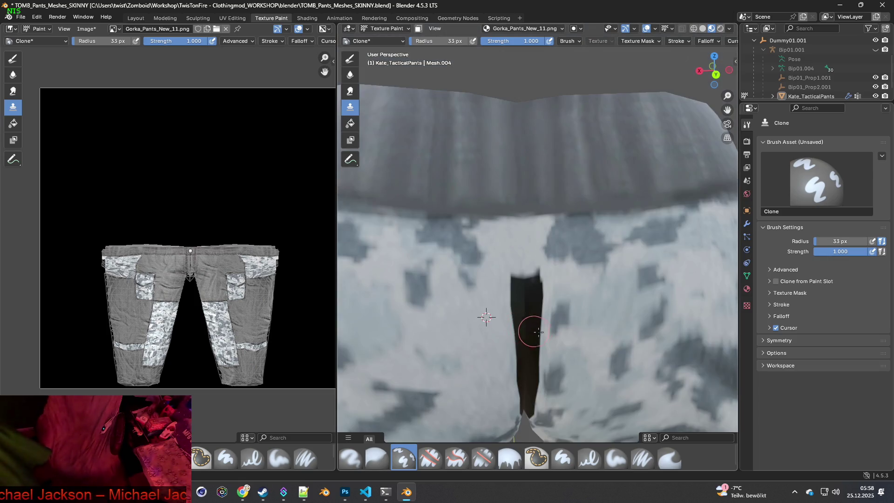
middle_drag(521, 326, 525, 296)
mouse_move(476, 195)
mouse_down()
mouse_move(485, 207)
mouse_move(503, 201)
mouse_move(502, 233)
mouse_move(480, 226)
mouse_move(498, 270)
mouse_move(494, 294)
mouse_up()
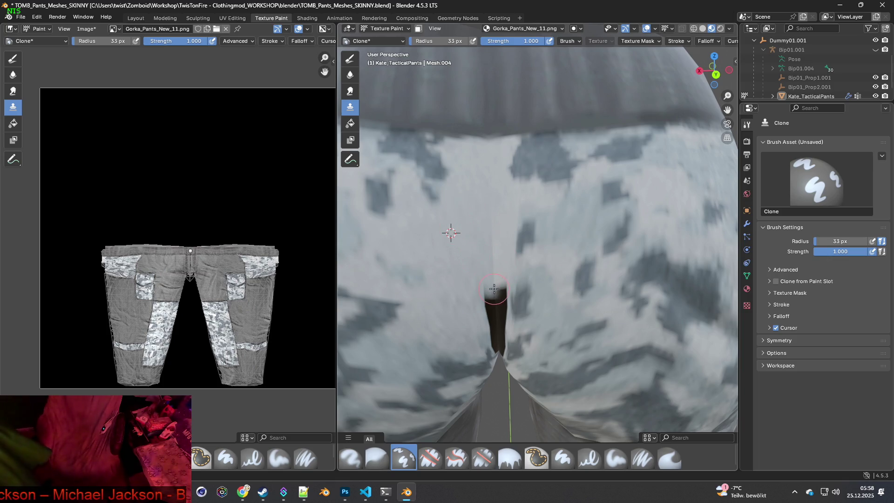
middle_drag(494, 289, 507, 241)
mouse_move(521, 163)
mouse_down()
mouse_move(533, 179)
mouse_move(537, 161)
mouse_move(525, 208)
mouse_up()
drag(526, 176, 525, 176)
middle_drag(533, 214, 535, 231)
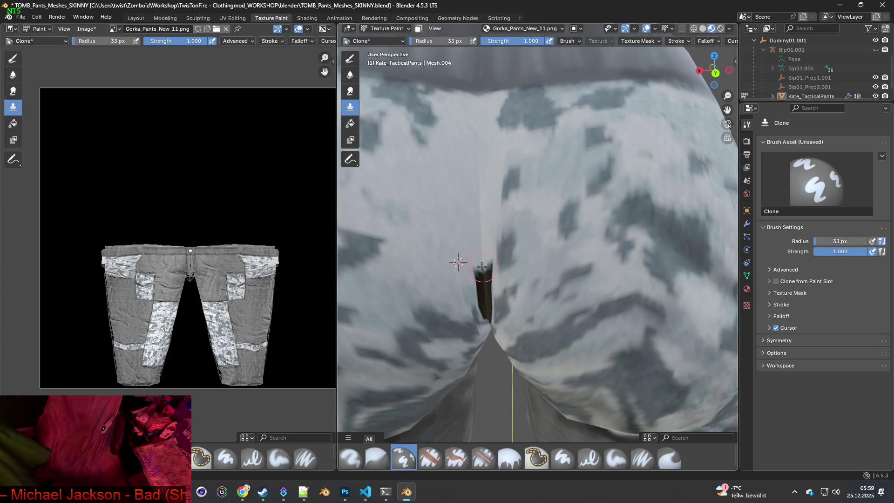
middle_drag(483, 267, 466, 256)
mouse_move(492, 258)
mouse_down()
mouse_move(490, 299)
mouse_move(494, 273)
mouse_up()
mouse_move(501, 206)
middle_down()
mouse_move(516, 280)
mouse_move(510, 173)
middle_up()
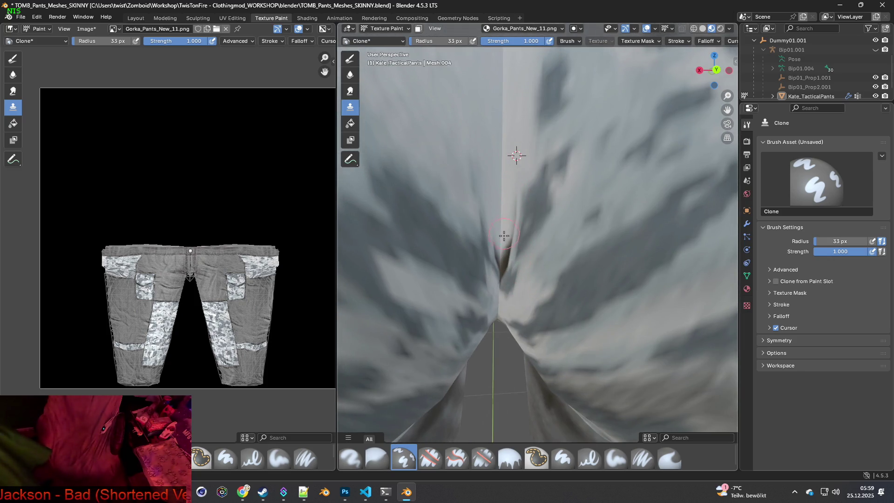
mouse_move(503, 267)
mouse_down()
mouse_move(497, 247)
mouse_move(514, 187)
mouse_up()
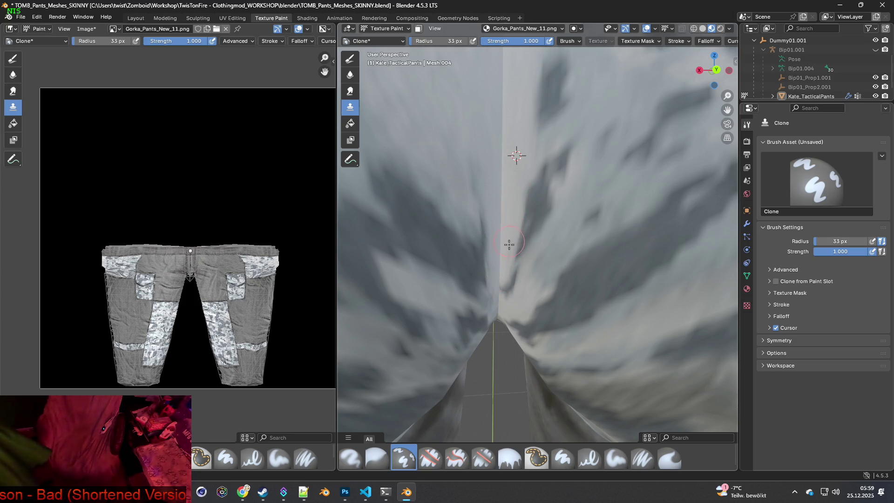
scroll(513, 266, down, 6)
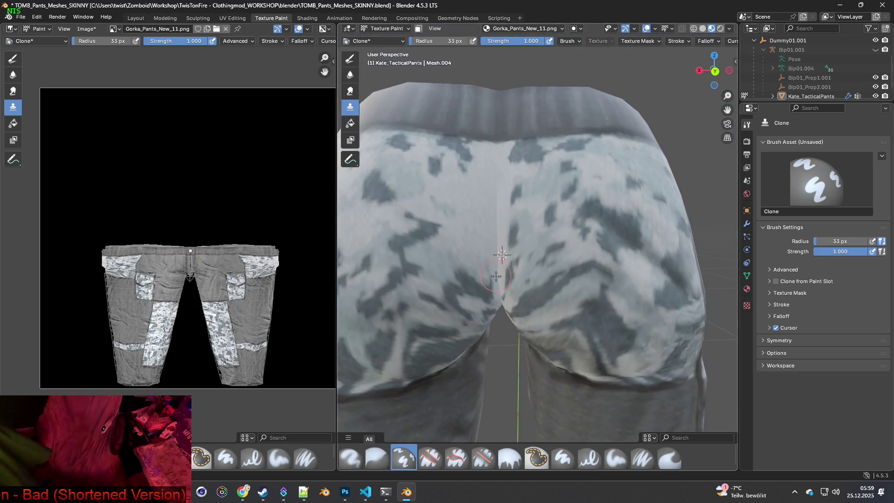
middle_drag(510, 277, 524, 279)
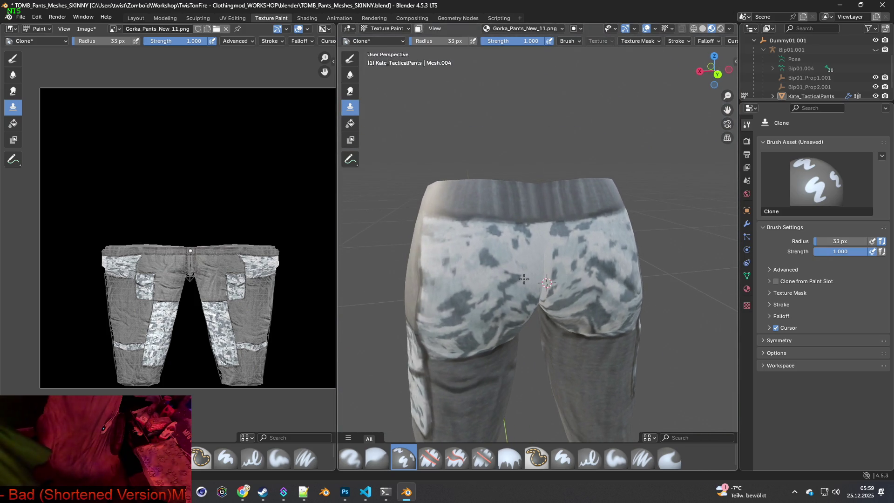
scroll(471, 253, up, 4)
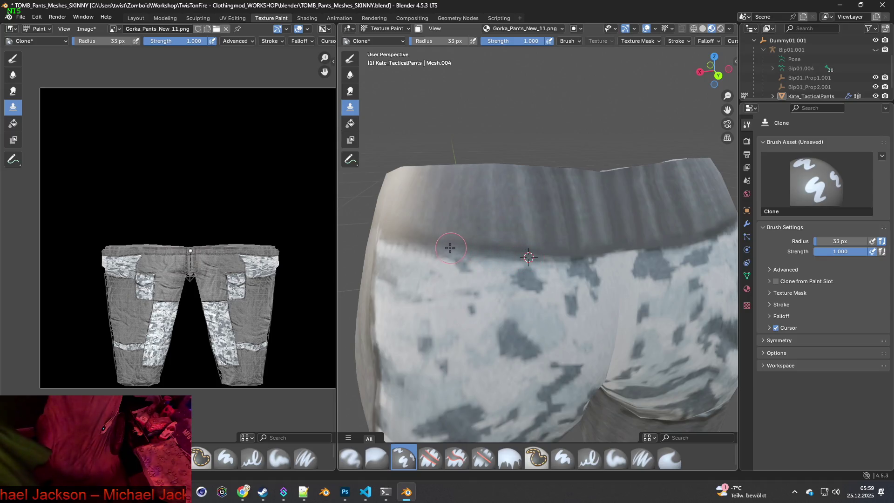
middle_drag(465, 252, 535, 257)
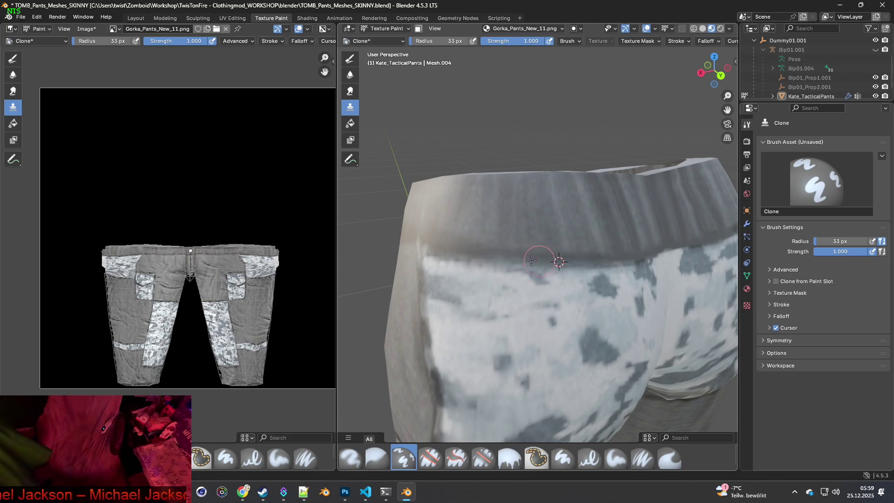
mouse_move(480, 255)
middle_down()
mouse_move(584, 275)
mouse_move(591, 256)
middle_up()
ctrl+click(576, 253)
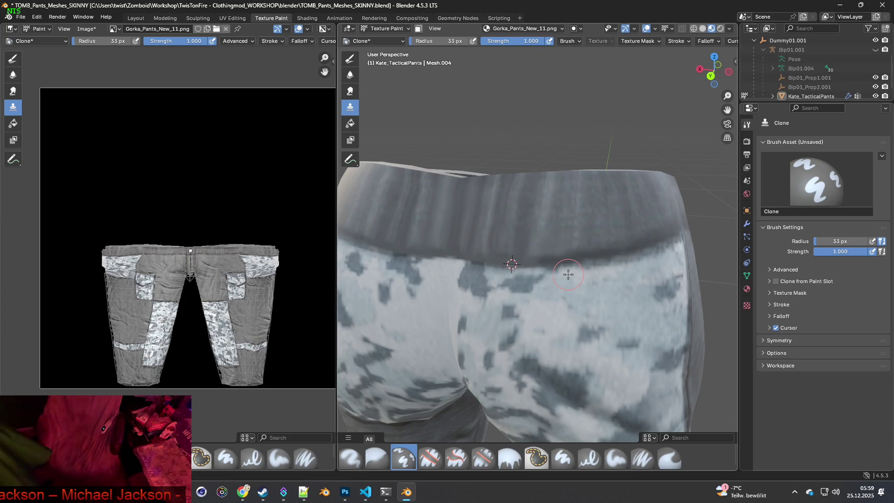
scroll(564, 278, up, 3)
ctrl+click(530, 278)
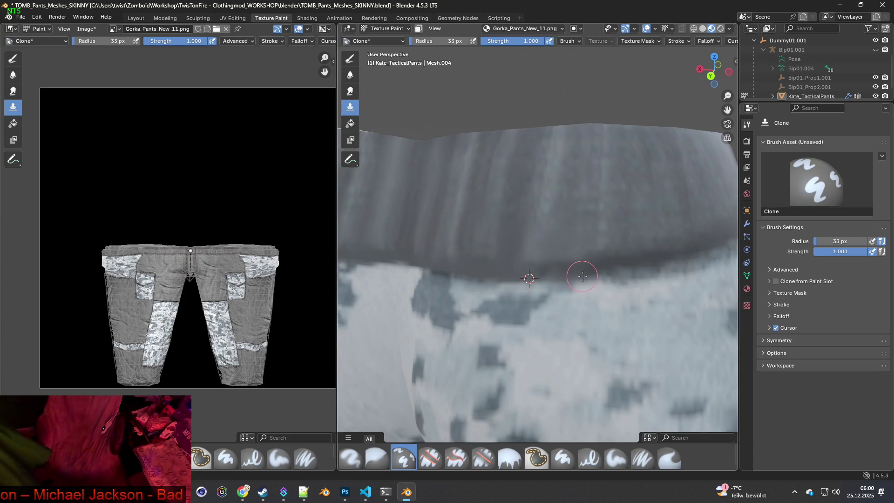
ctrl+click(562, 276)
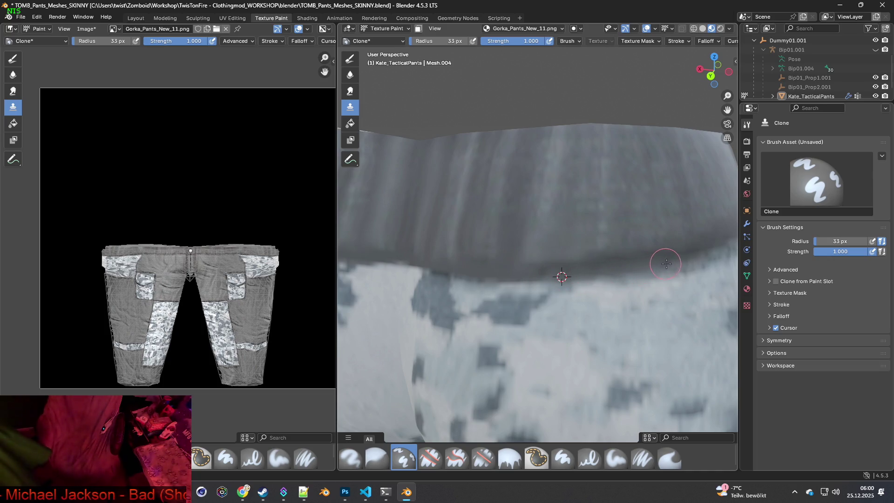
scroll(632, 288, down, 5)
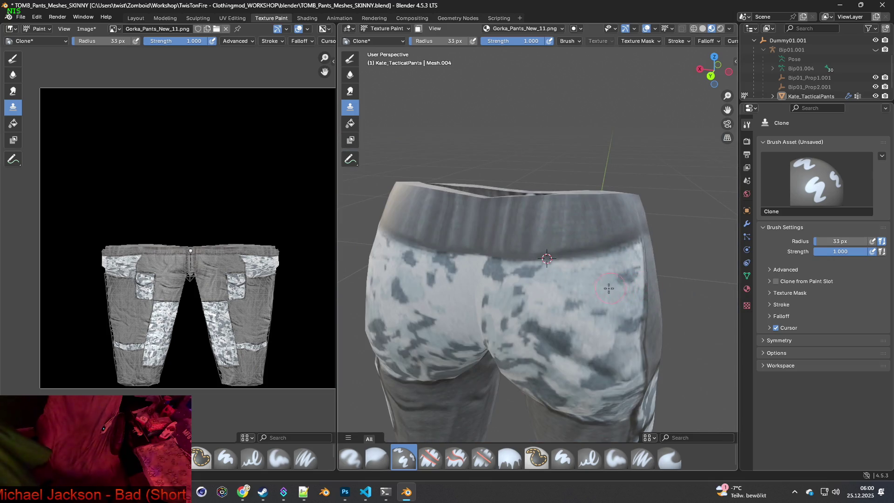
scroll(535, 270, up, 5)
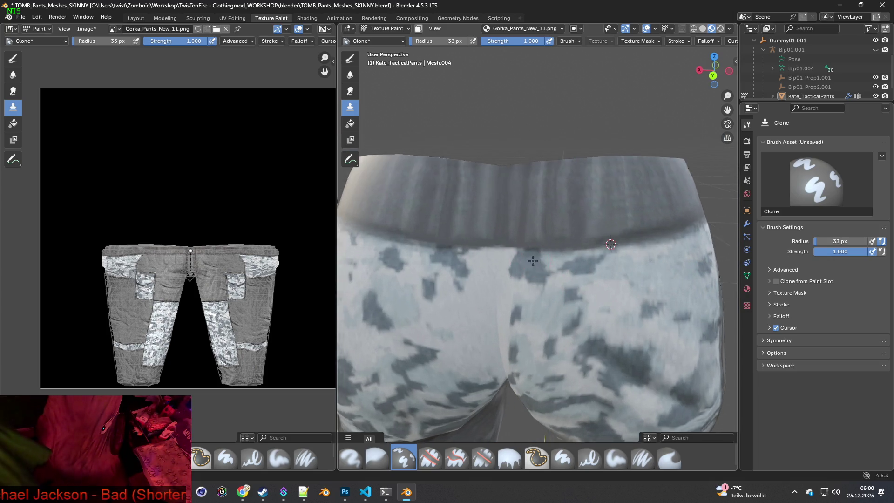
middle_drag(532, 261, 562, 262)
scroll(561, 262, down, 2)
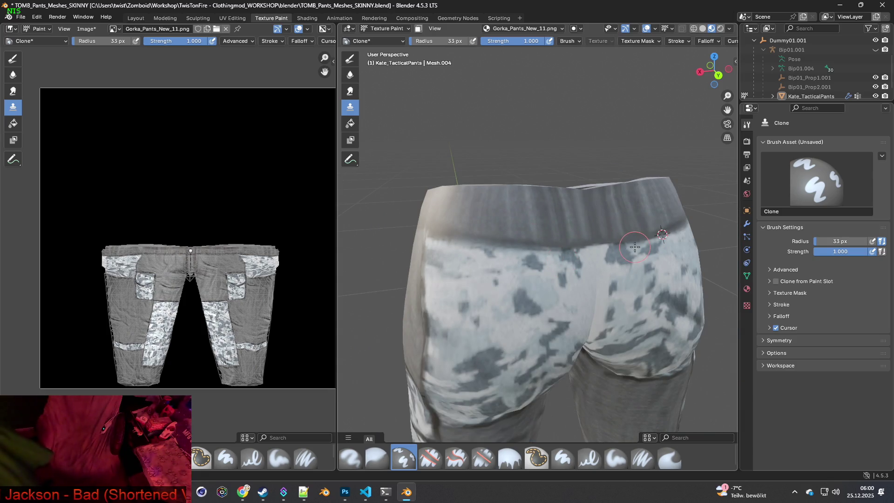
mouse_move(615, 239)
middle_down()
mouse_move(548, 250)
mouse_move(635, 282)
mouse_move(547, 249)
mouse_move(624, 259)
mouse_move(582, 271)
mouse_move(577, 258)
mouse_move(537, 280)
middle_up()
scroll(562, 281, up, 8)
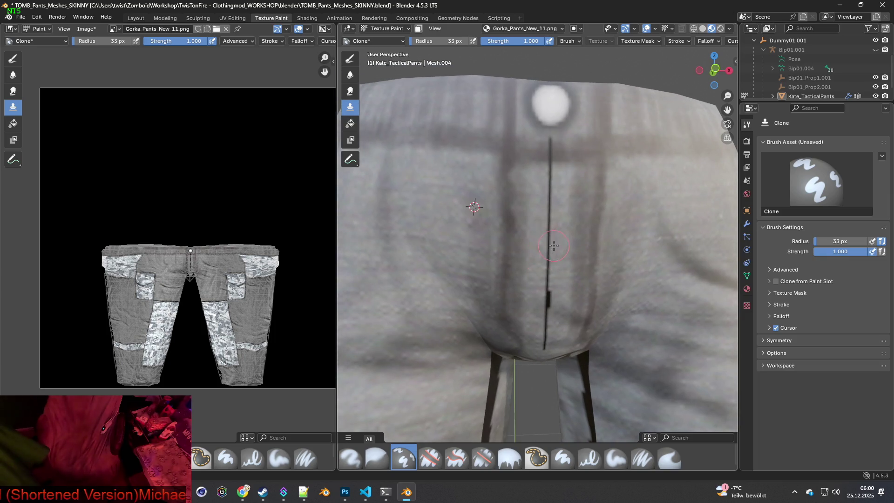
Clone plain fabric over the dark fly seam, resetting the source higher up.
middle_drag(554, 245, 502, 252)
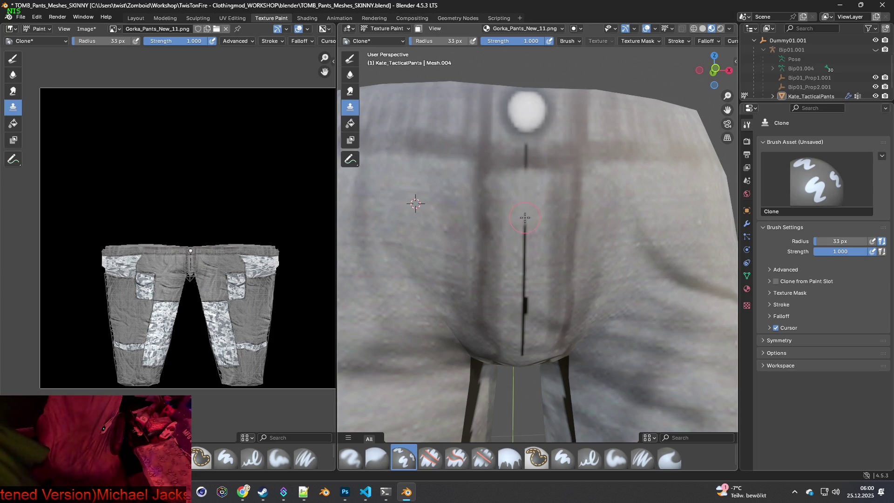
ctrl+click(427, 228)
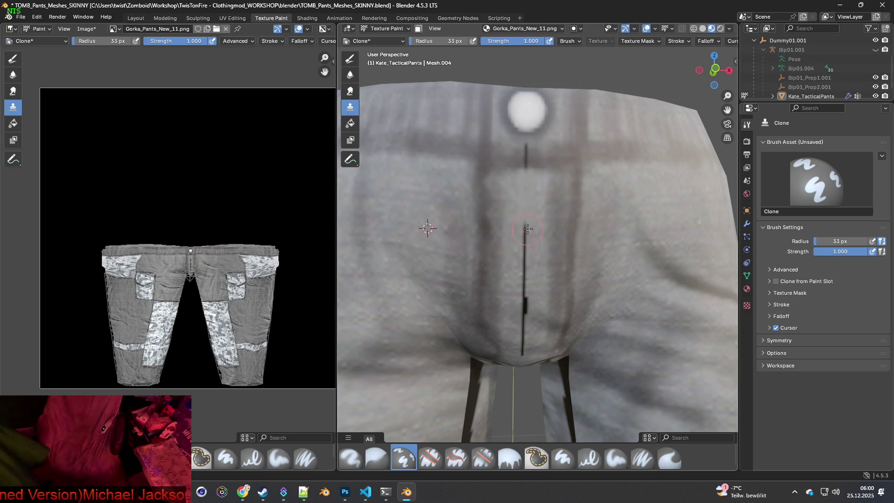
drag(524, 292, 526, 325)
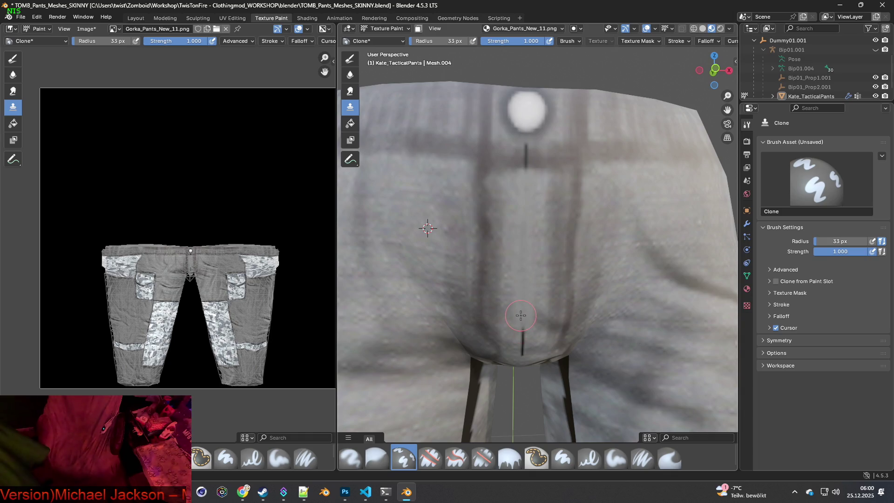
middle_drag(521, 316, 530, 244)
ctrl+click(538, 242)
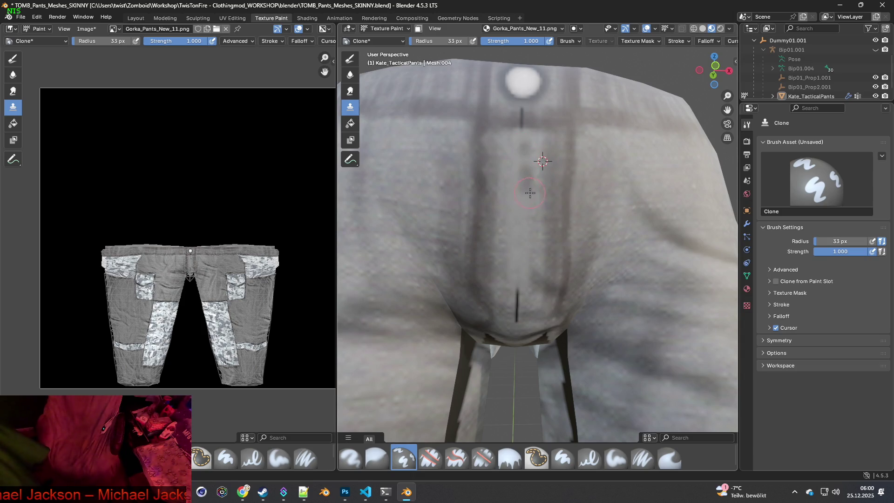
Enlarge the clone brush to 56 px and clone over the crotch seam.
drag(99, 41, 110, 41)
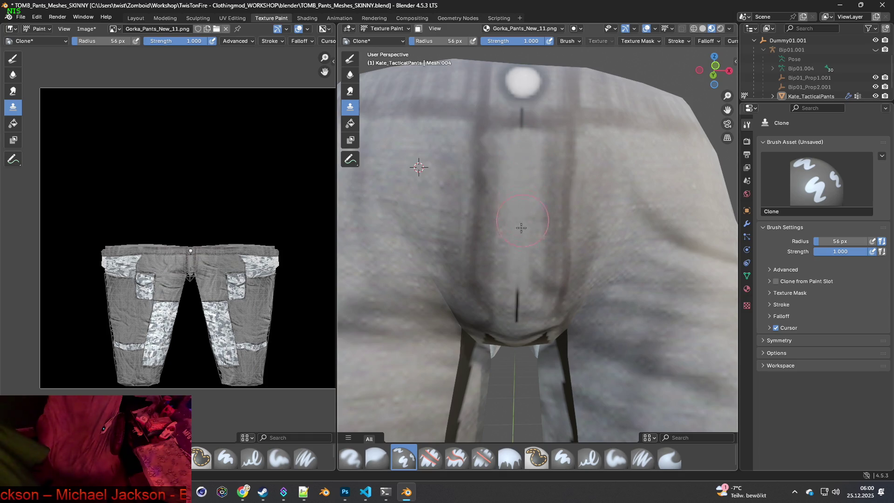
mouse_move(521, 268)
mouse_down()
mouse_move(529, 298)
mouse_move(515, 309)
mouse_move(519, 321)
mouse_move(526, 312)
mouse_up()
scroll(534, 290, down, 2)
middle_drag(534, 290, 587, 289)
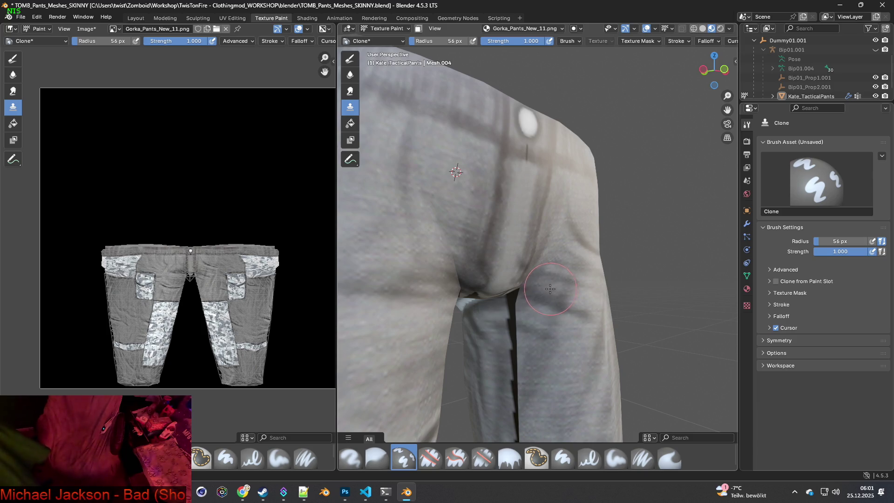
Clone from above the dark crotch patch, painting over it and up the seam.
middle_drag(535, 286, 461, 273)
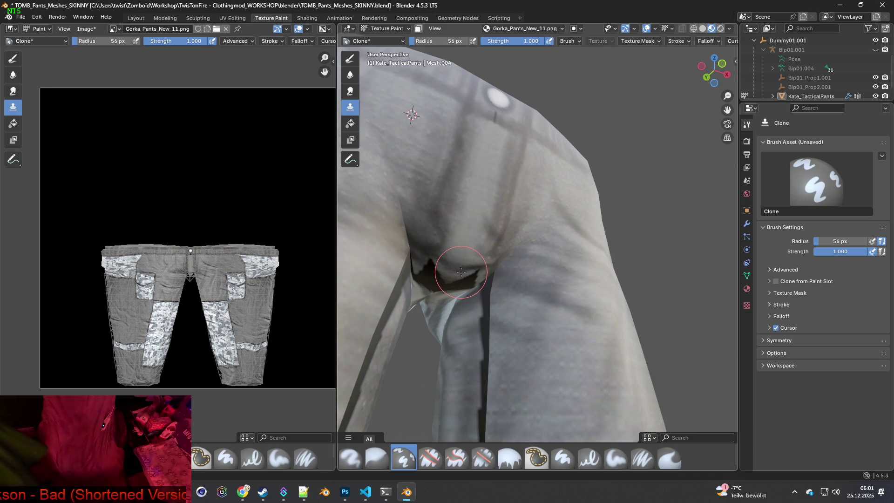
scroll(461, 271, up, 2)
mouse_move(470, 271)
middle_down()
mouse_move(484, 271)
mouse_move(459, 269)
mouse_move(529, 244)
middle_up()
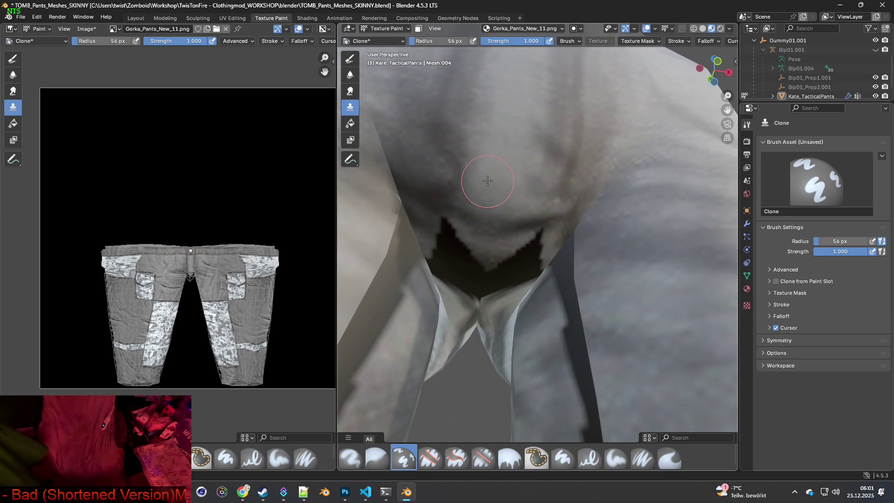
ctrl+click(417, 167)
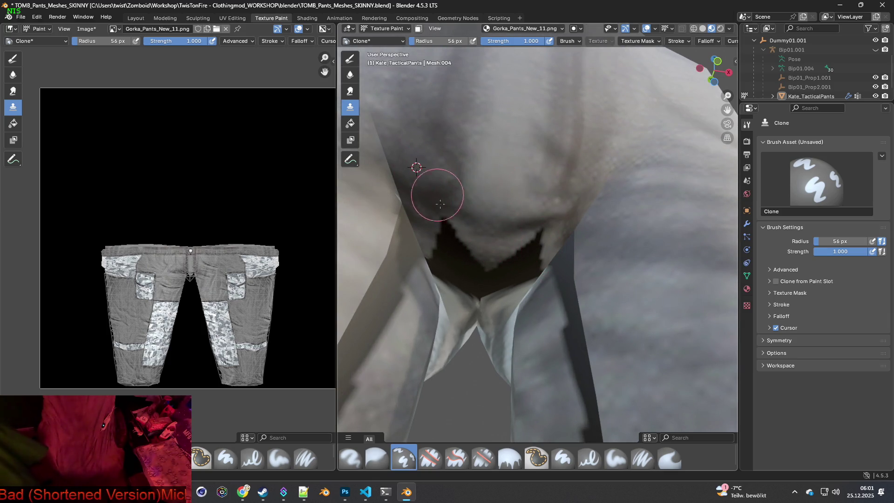
mouse_move(446, 236)
mouse_down()
mouse_move(439, 255)
mouse_move(474, 277)
mouse_move(535, 236)
mouse_move(505, 263)
mouse_move(523, 265)
mouse_move(476, 290)
mouse_move(449, 258)
mouse_up()
mouse_move(449, 258)
middle_down()
mouse_move(481, 253)
mouse_move(491, 269)
middle_up()
mouse_move(490, 268)
mouse_down()
mouse_move(463, 255)
mouse_move(470, 180)
mouse_move(463, 160)
mouse_move(511, 261)
mouse_up()
middle_drag(543, 264, 537, 261)
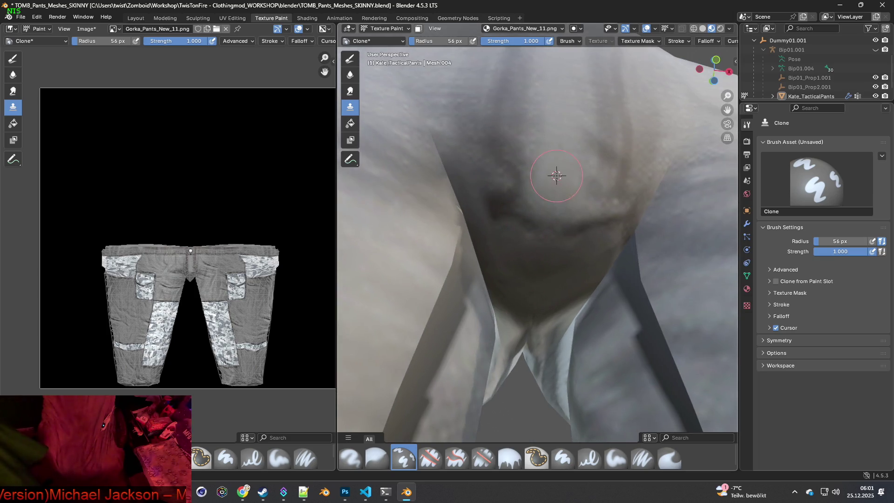
mouse_move(536, 261)
mouse_down()
mouse_move(593, 244)
mouse_move(541, 295)
mouse_up()
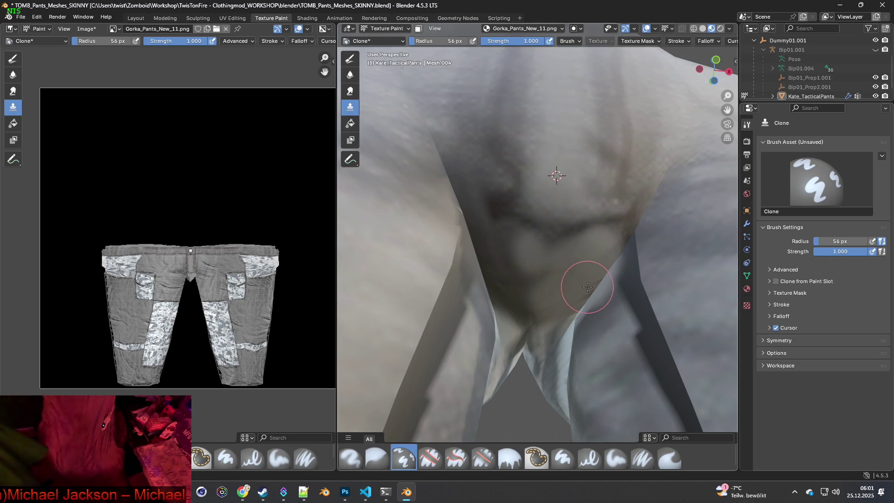
mouse_move(540, 282)
middle_down()
mouse_move(596, 293)
mouse_move(530, 262)
middle_up()
Clone fabric from near the crotch fold over the fold.
ctrl+click(486, 249)
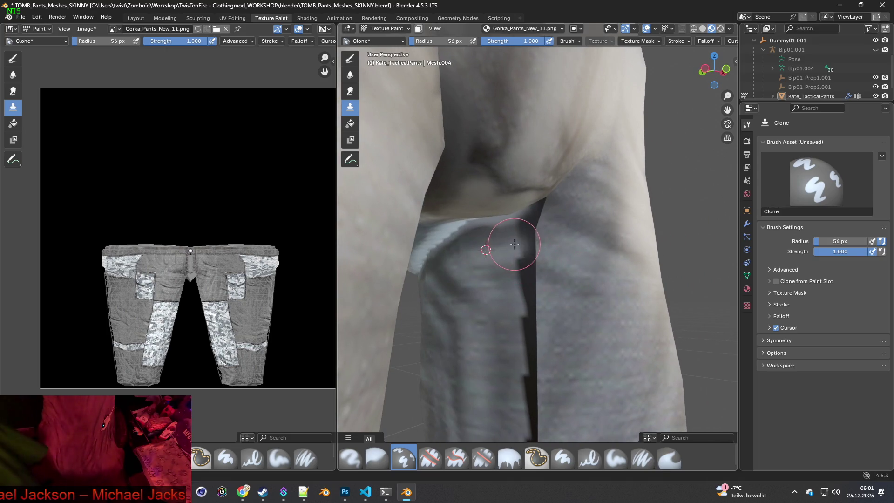
drag(540, 217, 545, 208)
middle_drag(545, 208, 546, 236)
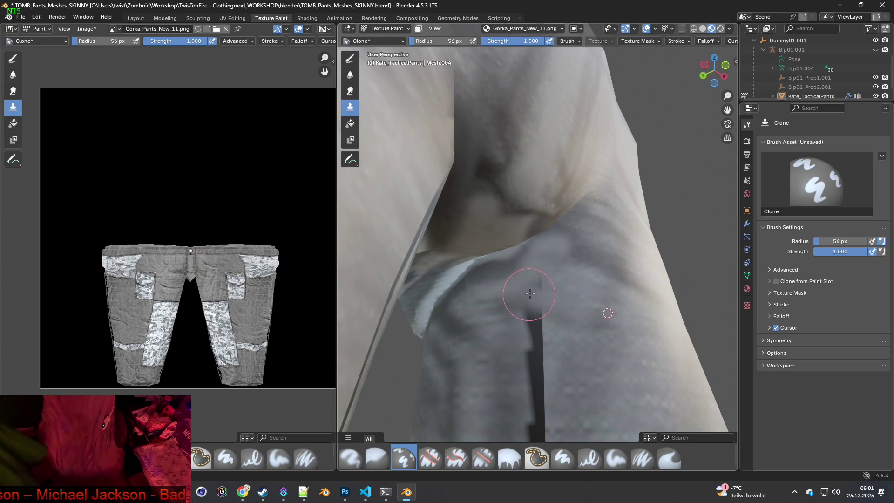
middle_drag(561, 335, 575, 380)
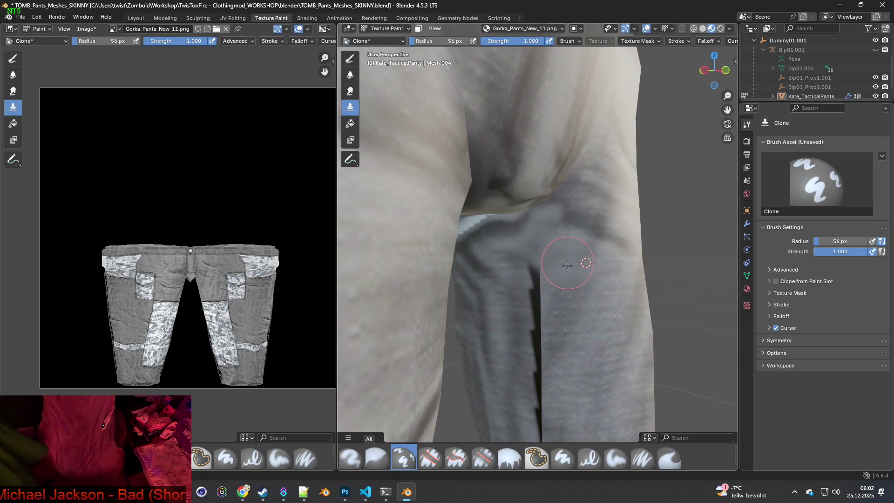
Clone from beside the inner-leg seam, lightening it down toward the camo cuff.
ctrl+click(581, 299)
mouse_move(533, 291)
mouse_down()
mouse_move(526, 277)
mouse_move(536, 280)
mouse_move(526, 328)
mouse_move(535, 426)
mouse_up()
mouse_move(561, 379)
middle_down()
mouse_move(536, 289)
mouse_move(512, 261)
middle_up()
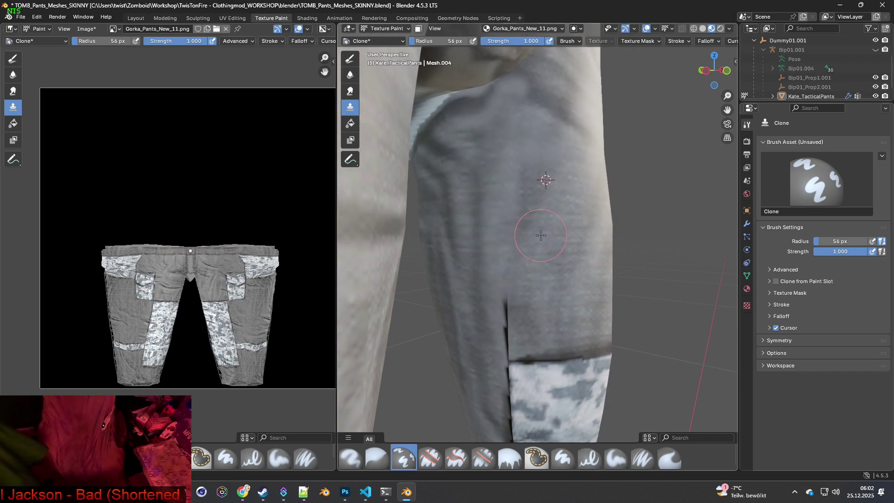
drag(507, 258, 506, 350)
mouse_move(508, 351)
middle_down()
mouse_move(534, 254)
mouse_move(518, 233)
mouse_move(507, 247)
middle_up()
mouse_move(500, 182)
shift+middle_down()
mouse_move(463, 280)
mouse_move(498, 195)
shift+middle_up()
mouse_move(479, 163)
mouse_down()
mouse_move(447, 155)
mouse_move(399, 180)
mouse_move(409, 169)
mouse_up()
ctrl+click(399, 175)
mouse_move(399, 175)
shift+middle_down()
mouse_move(480, 264)
mouse_move(466, 266)
shift+middle_up()
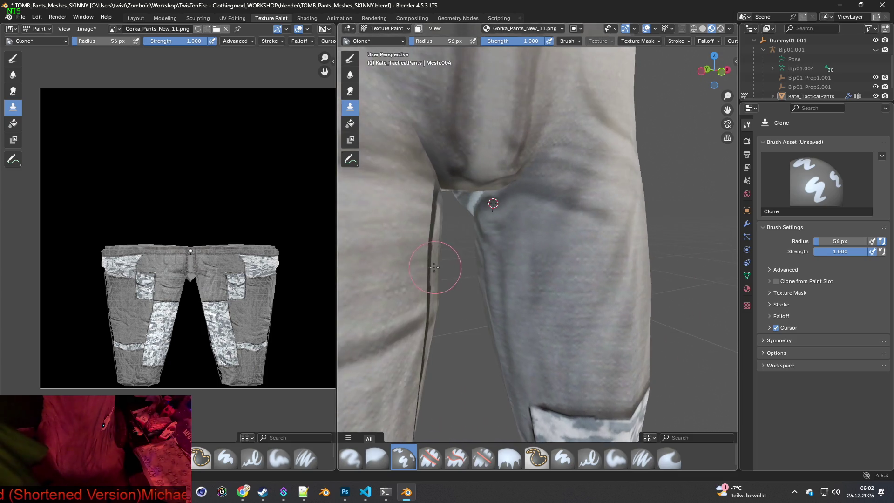
middle_drag(523, 263, 558, 272)
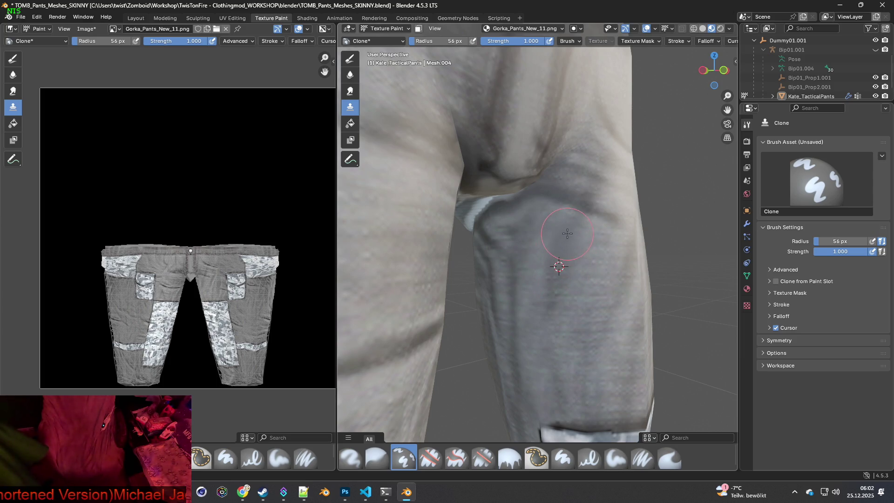
mouse_move(546, 328)
shift+middle_down()
mouse_move(556, 288)
mouse_move(598, 285)
mouse_move(644, 302)
mouse_move(624, 300)
shift+middle_up()
Shrink the clone brush to 33 px and set the source beside the patch seam.
scroll(603, 290, down, 3)
scroll(593, 301, up, 2)
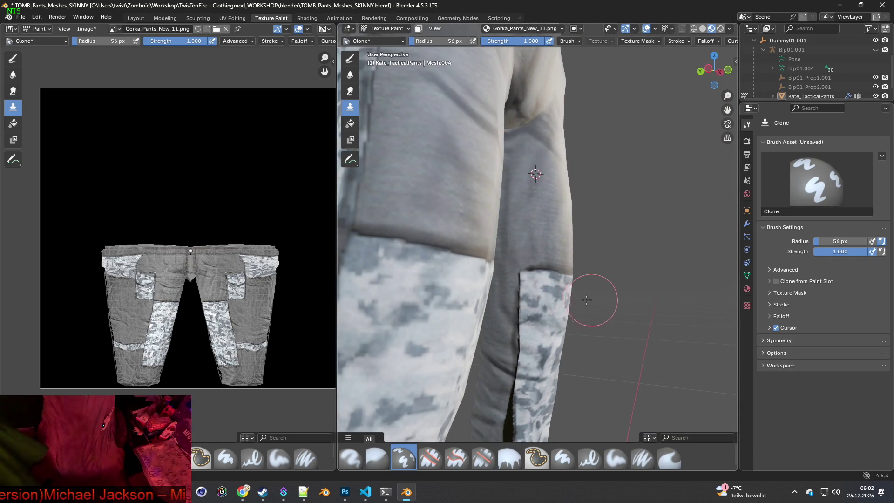
scroll(535, 307, up, 3)
mouse_move(499, 316)
shift+middle_down()
mouse_move(507, 298)
mouse_move(479, 256)
shift+middle_up()
ctrl+click(492, 260)
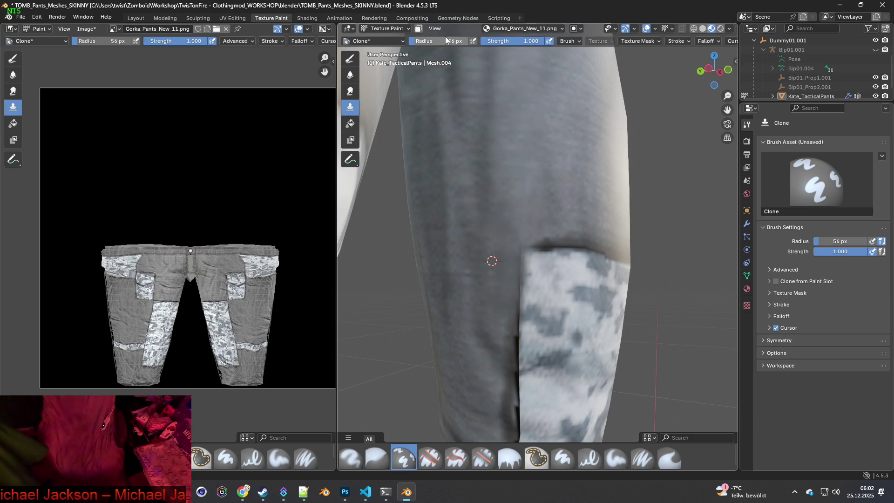
scroll(518, 334, up, 4)
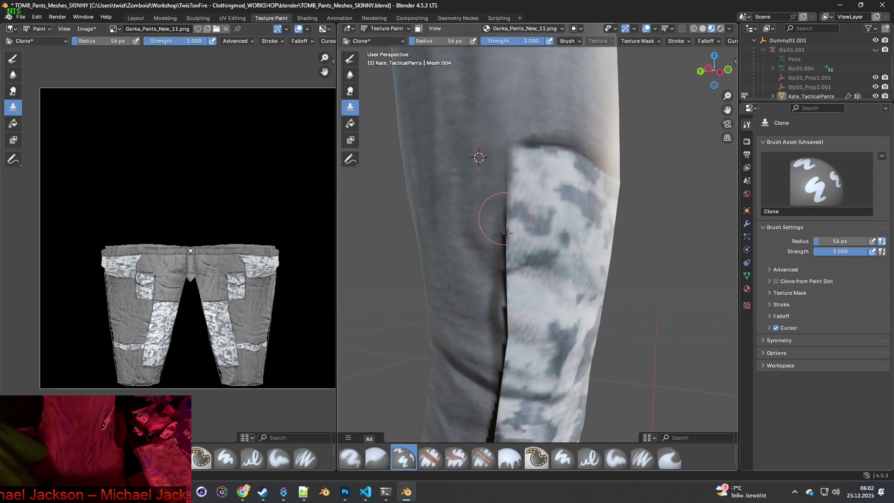
scroll(511, 258, up, 1)
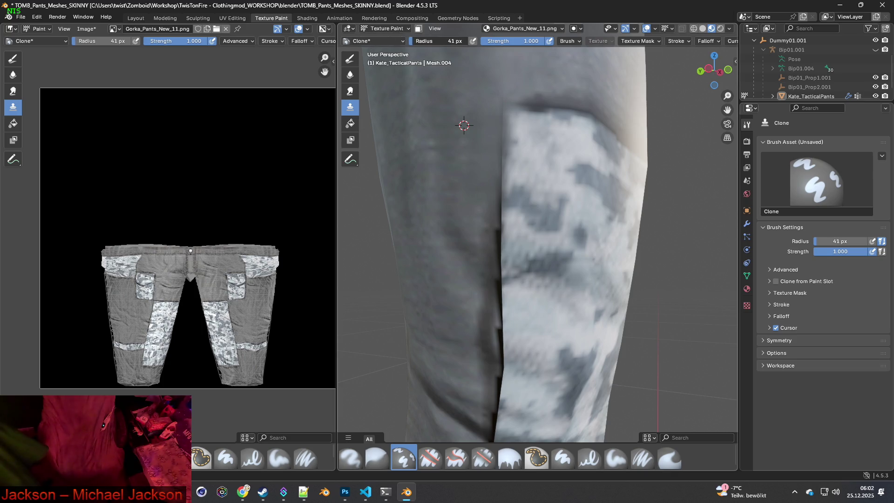
key(bracketleft)
key(bracketleft)
ctrl+click(469, 216)
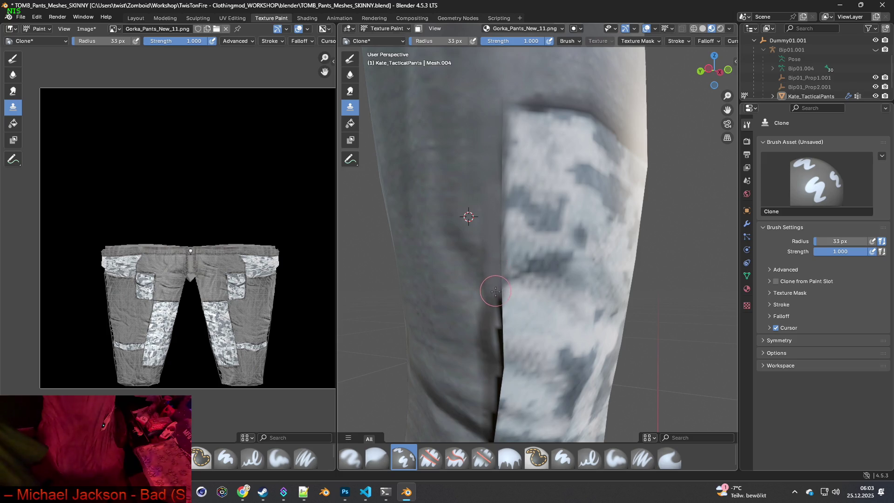
ctrl+click(461, 297)
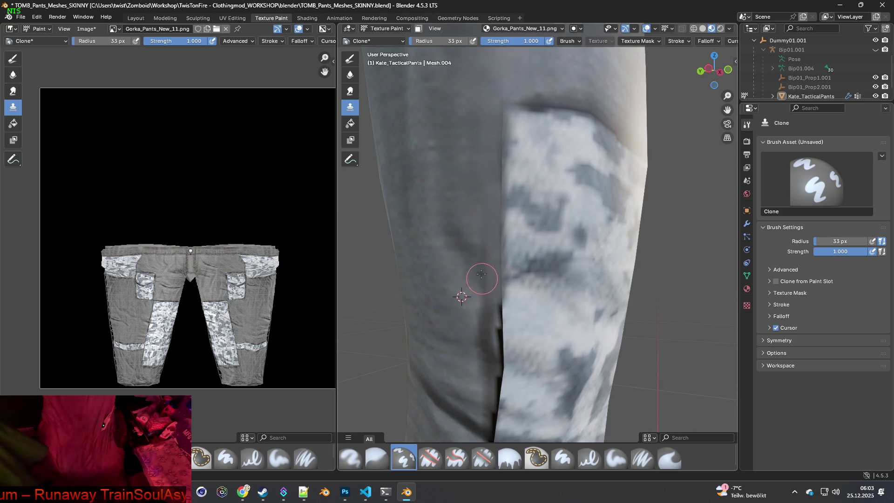
ctrl+click(486, 334)
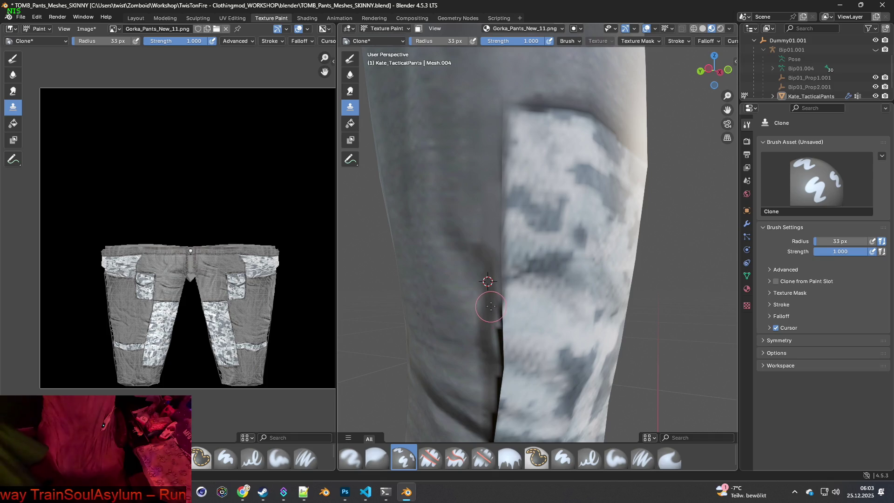
Clone grey fabric over the dark seam beside the lower-leg camo patch.
middle_drag(493, 298, 495, 280)
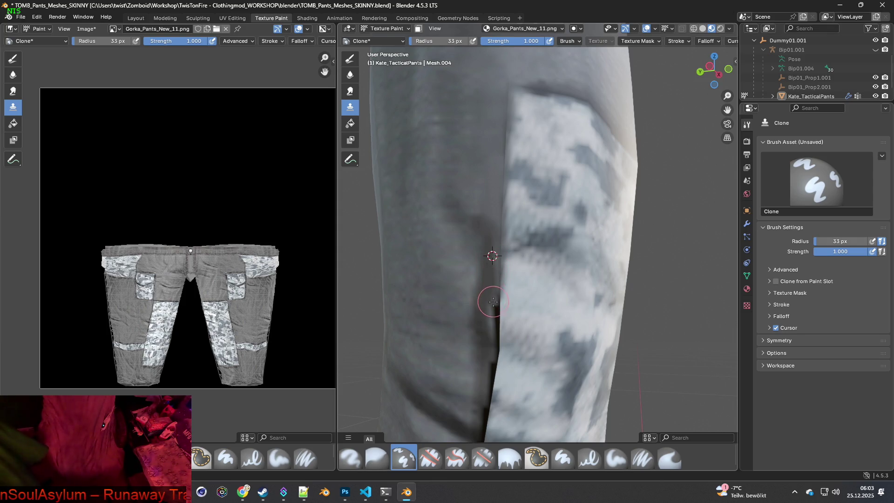
middle_drag(489, 335, 518, 285)
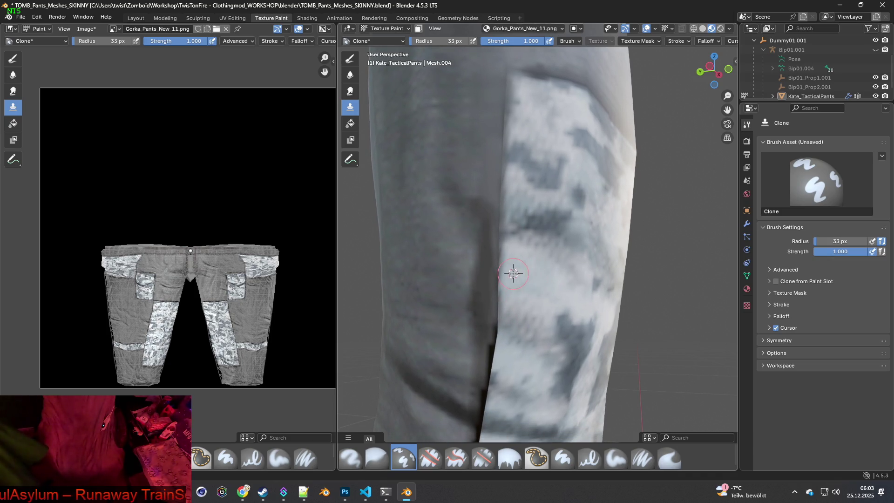
middle_drag(517, 336, 500, 292)
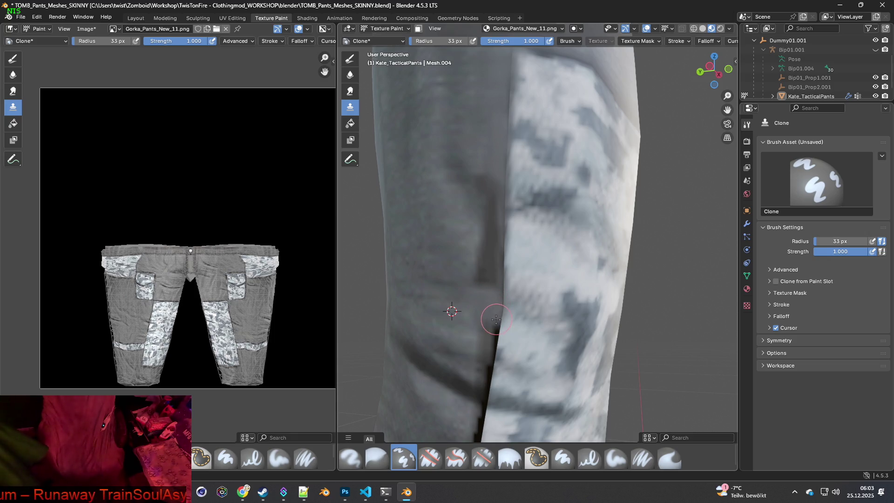
drag(491, 324, 487, 369)
mouse_move(487, 368)
middle_down()
mouse_move(456, 368)
mouse_move(515, 339)
mouse_move(531, 286)
middle_up()
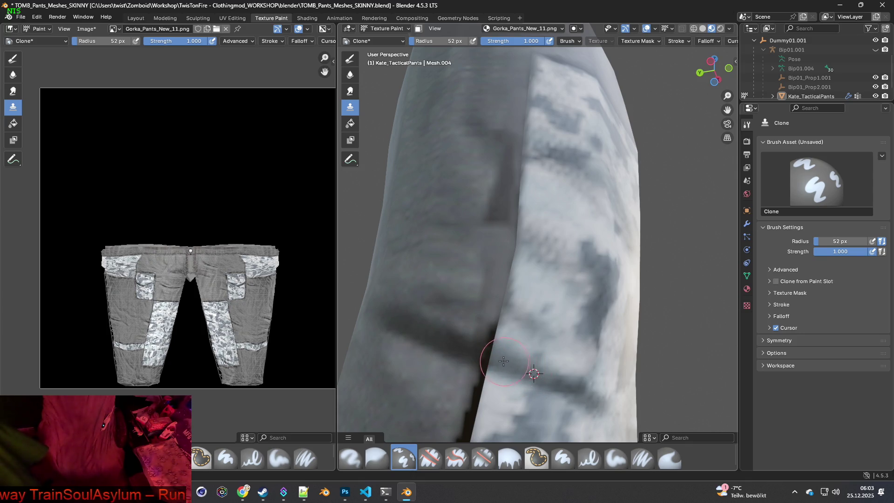
Clone texture from just left of the seam onto the dark seam band.
ctrl+click(451, 343)
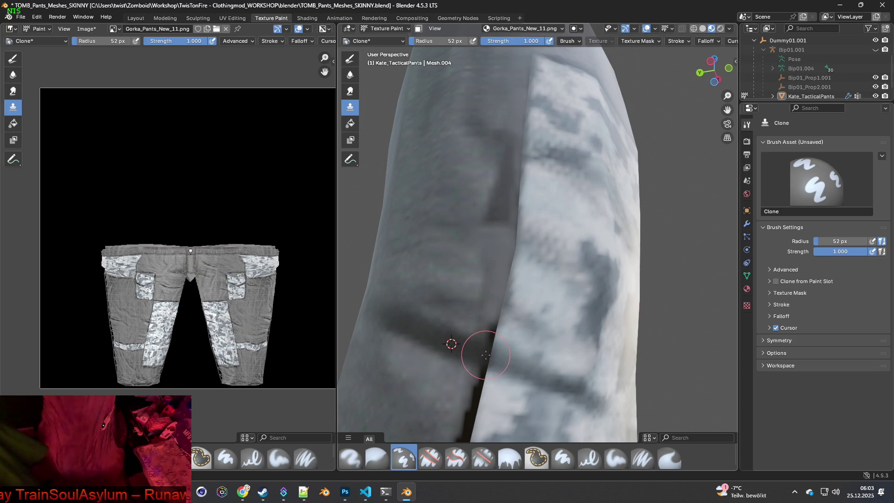
mouse_move(506, 362)
mouse_down()
mouse_move(531, 372)
mouse_move(524, 370)
mouse_up()
ctrl+click(450, 284)
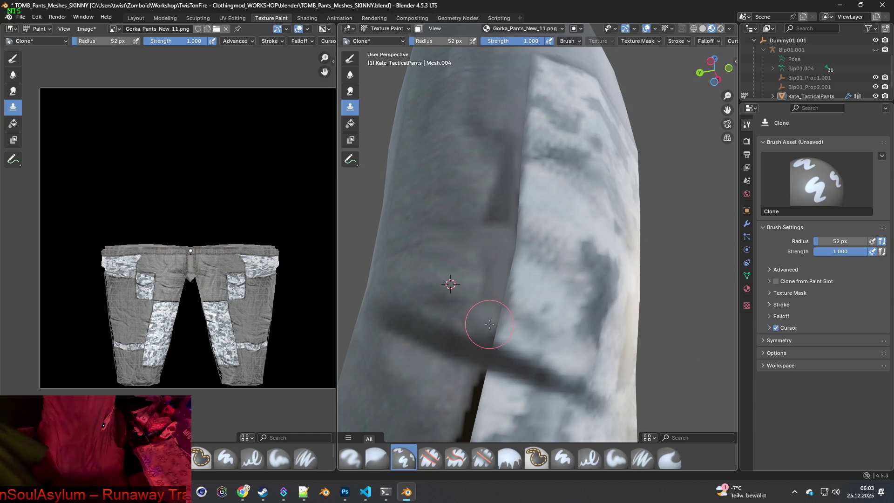
ctrl+click(454, 267)
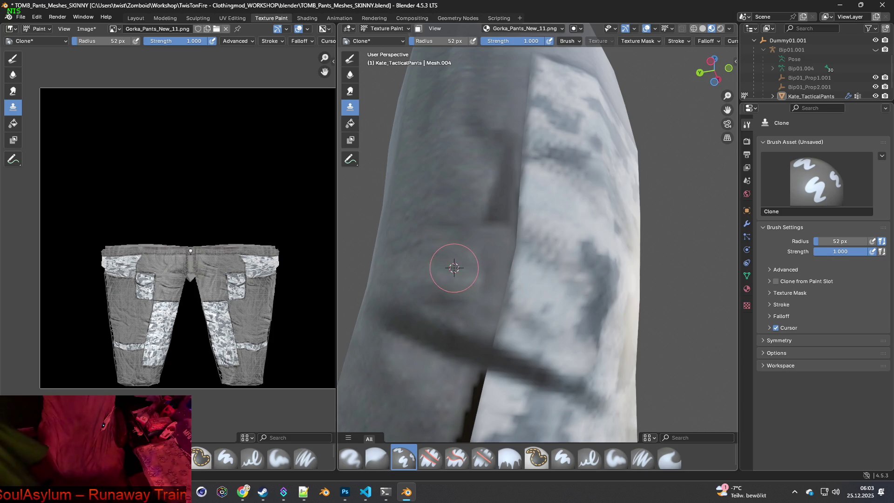
mouse_move(498, 226)
middle_down()
mouse_move(515, 236)
mouse_move(491, 354)
middle_up()
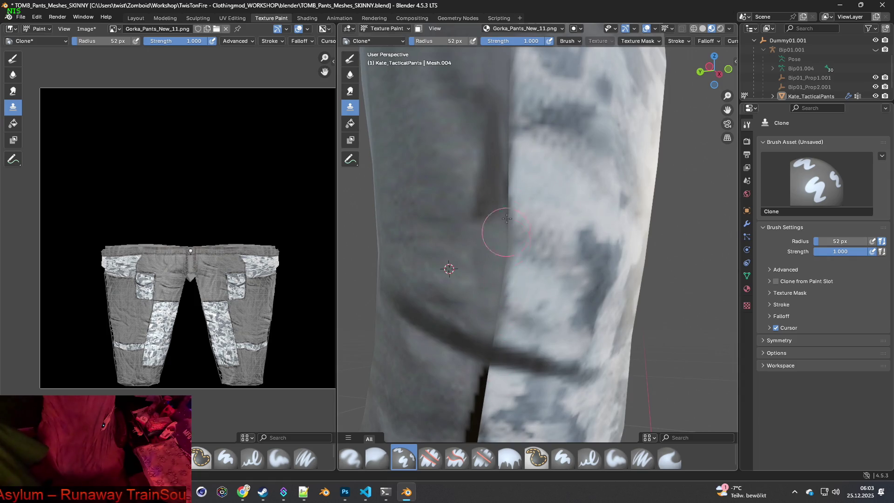
shift+middle_drag(517, 231, 517, 248)
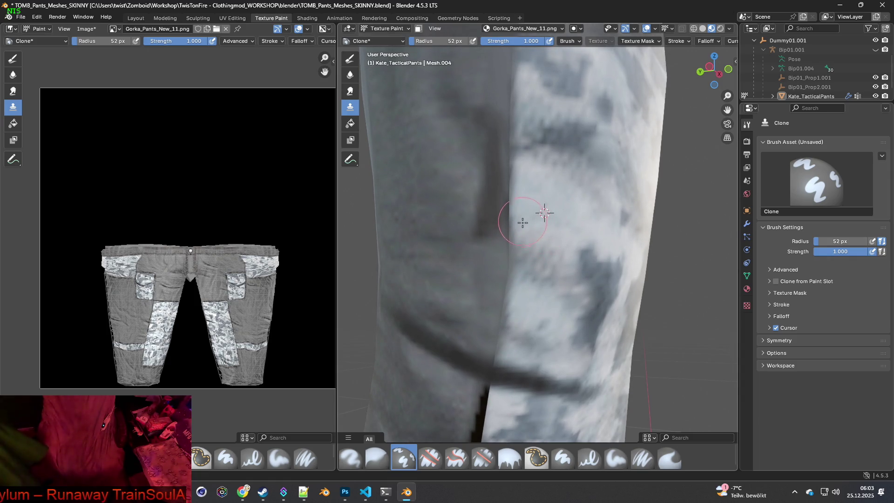
Pick a new clone source on the leg and shrink the brush radius to 33 px.
ctrl+click(497, 167)
middle_drag(481, 289, 500, 304)
ctrl+click(425, 262)
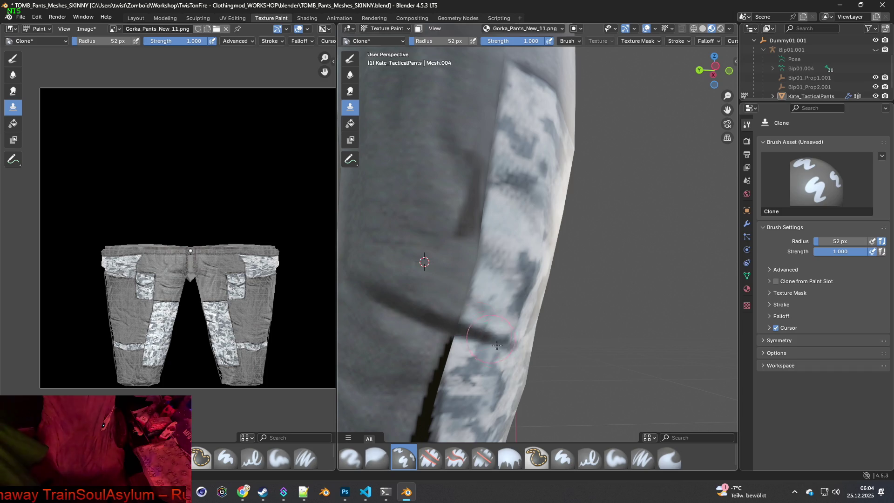
mouse_move(506, 269)
middle_down()
mouse_move(455, 260)
mouse_move(527, 250)
mouse_move(514, 266)
middle_up()
scroll(514, 266, up, 5)
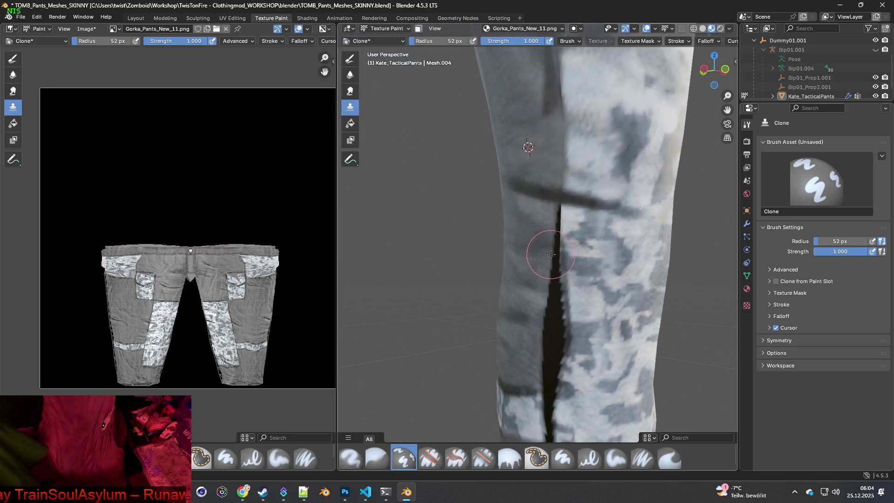
key(f)
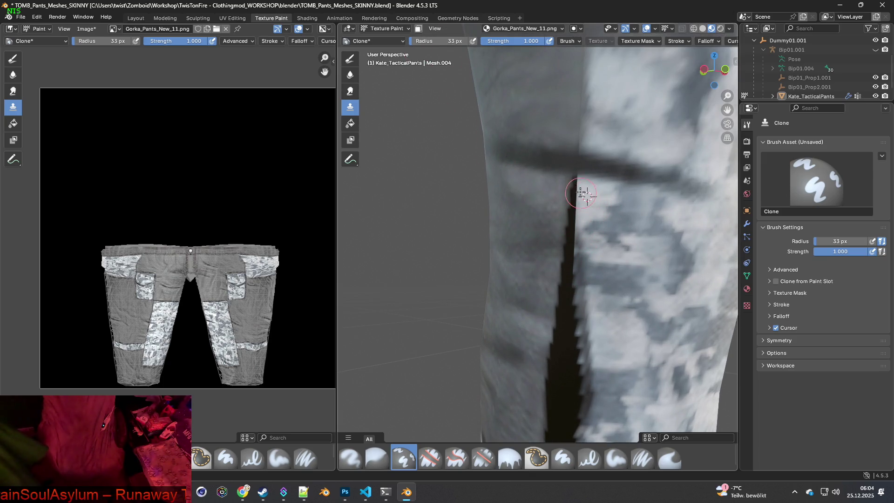
Clone lighter texture over the seam's top end and down its lower part.
drag(578, 183, 576, 202)
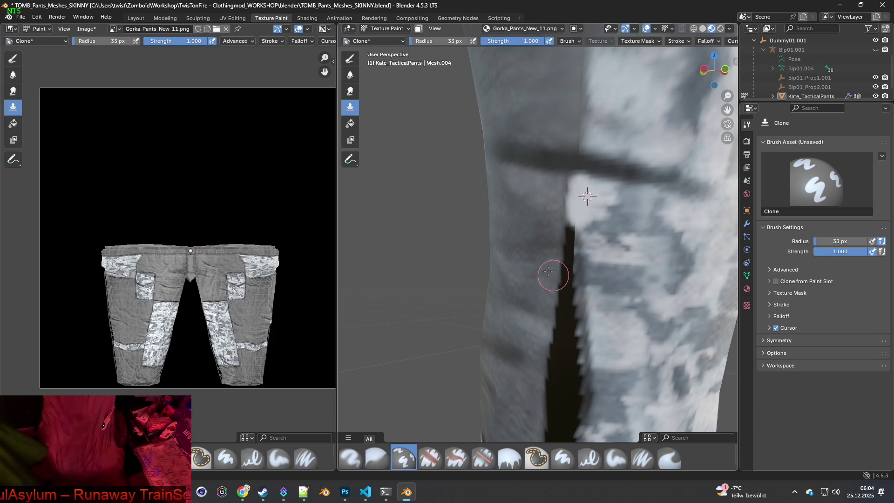
ctrl+click(525, 241)
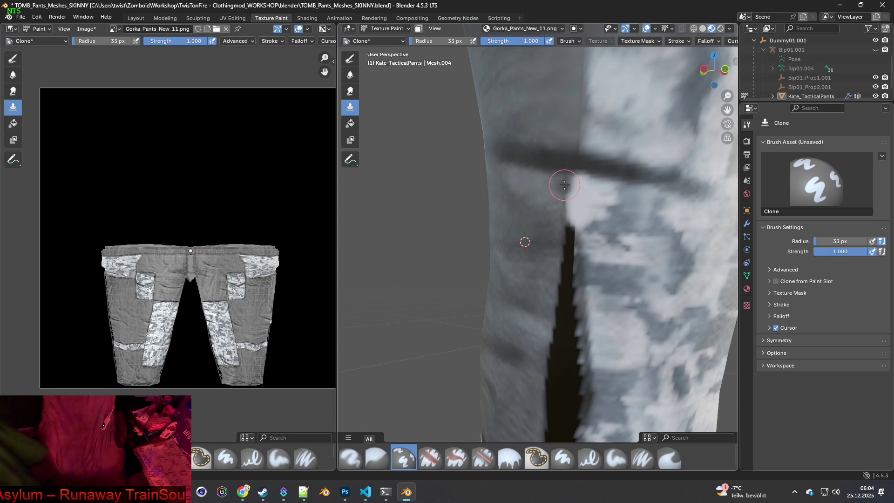
drag(566, 189, 558, 330)
ctrl+click(540, 269)
mouse_move(559, 286)
mouse_down()
mouse_move(555, 385)
mouse_move(550, 360)
mouse_up()
mouse_move(551, 288)
mouse_down()
mouse_move(535, 393)
mouse_move(567, 389)
mouse_up()
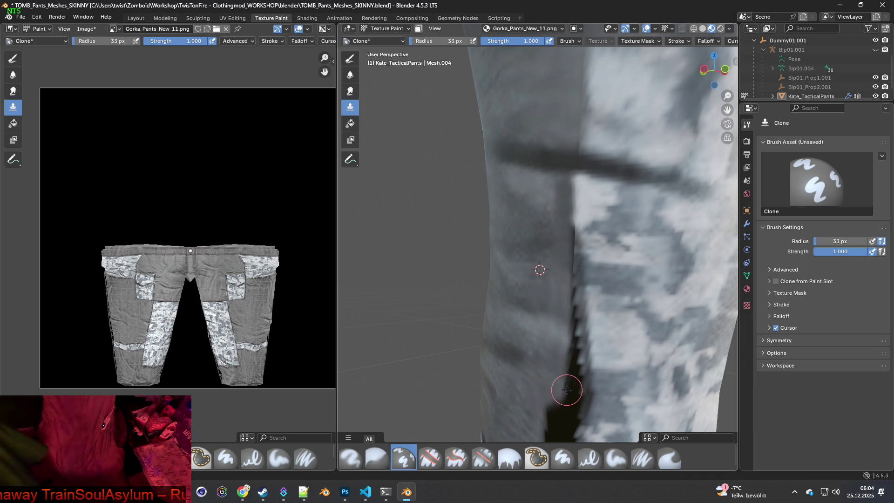
shift+scroll(567, 389, down, 4)
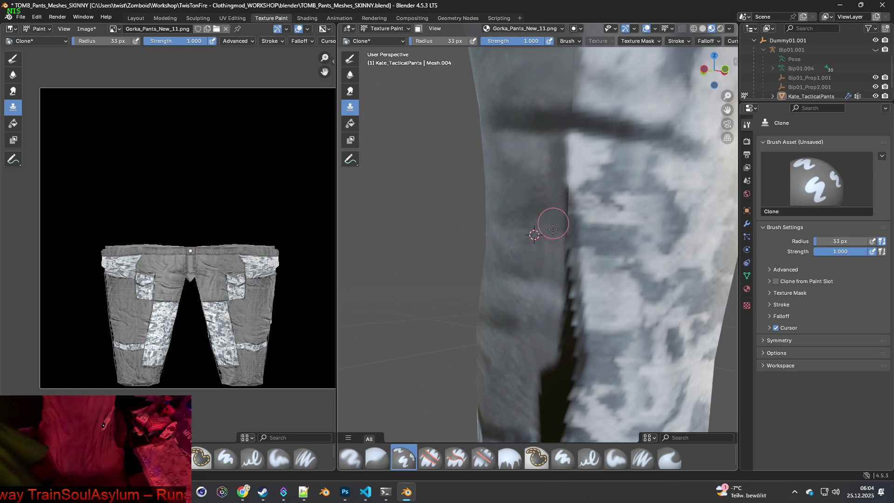
Clone more texture down and back up along the dark seam line.
mouse_move(563, 270)
middle_down()
mouse_move(475, 232)
mouse_move(487, 189)
middle_up()
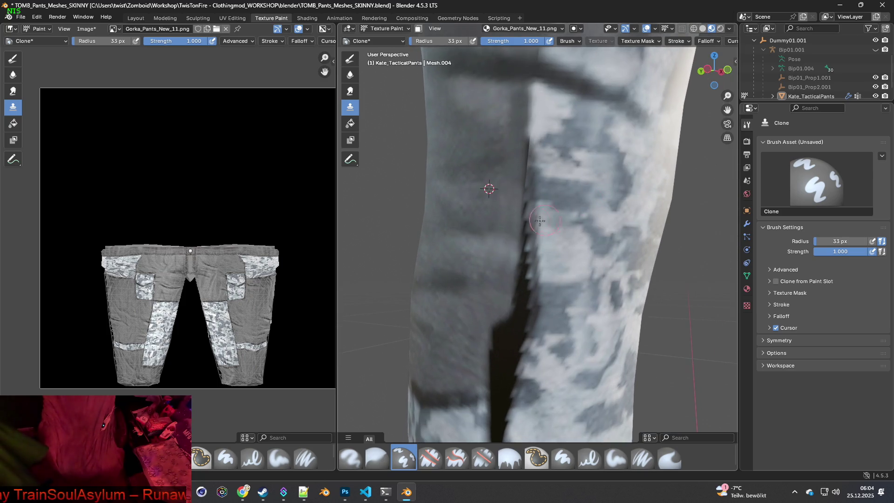
mouse_move(511, 187)
mouse_down()
mouse_move(504, 375)
mouse_move(510, 358)
mouse_up()
middle_drag(511, 359, 446, 293)
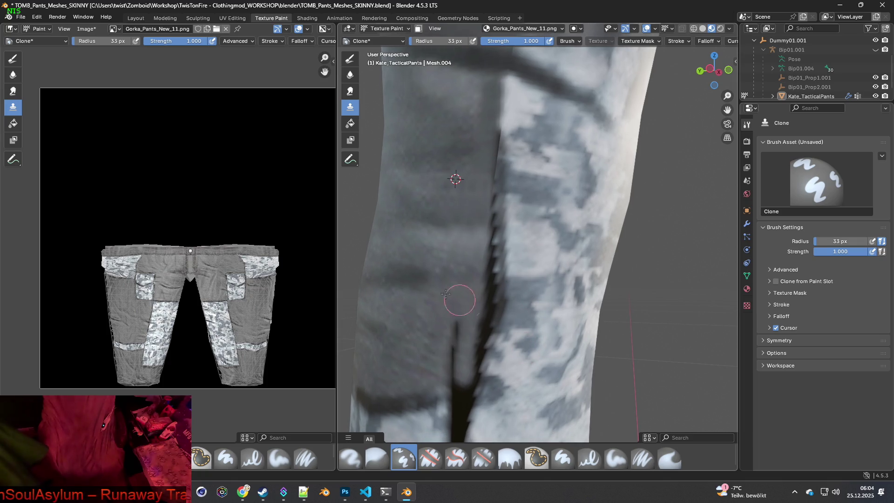
ctrl+click(413, 277)
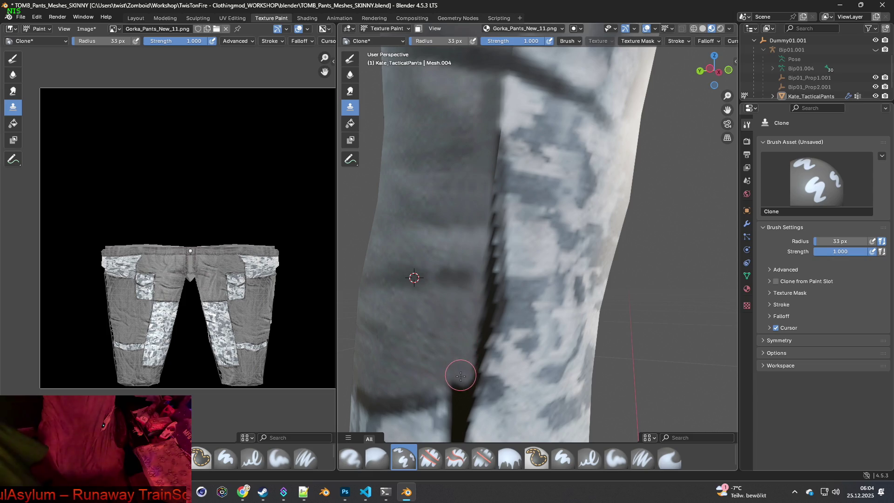
mouse_move(476, 281)
mouse_down()
mouse_move(465, 371)
mouse_move(475, 359)
mouse_up()
scroll(484, 368, down, 1)
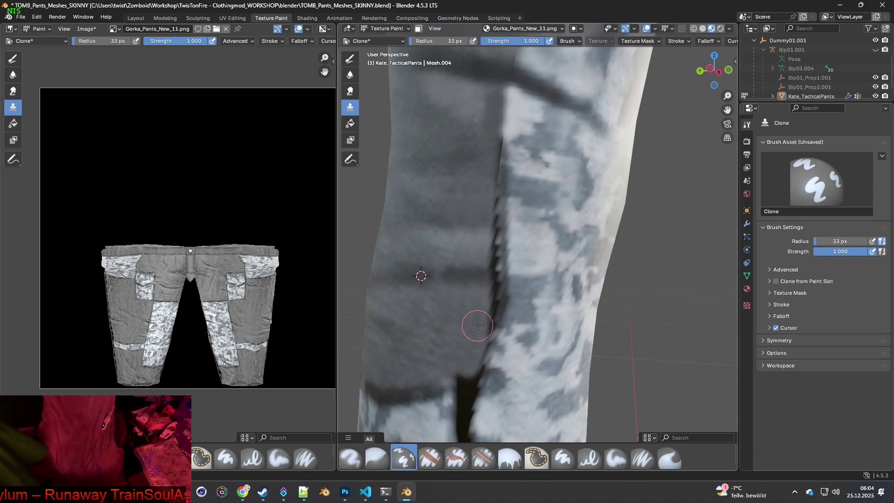
drag(482, 321, 479, 304)
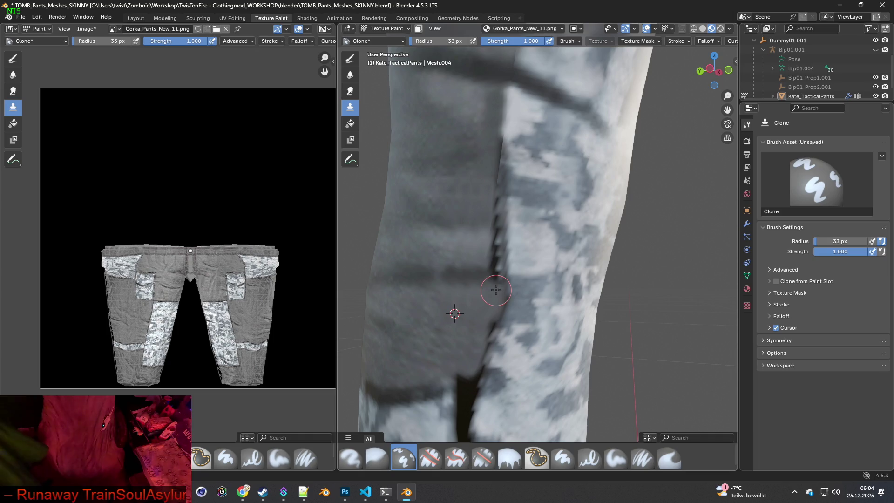
Reposition the clone source at several points, ending lower on the leg.
ctrl+click(458, 245)
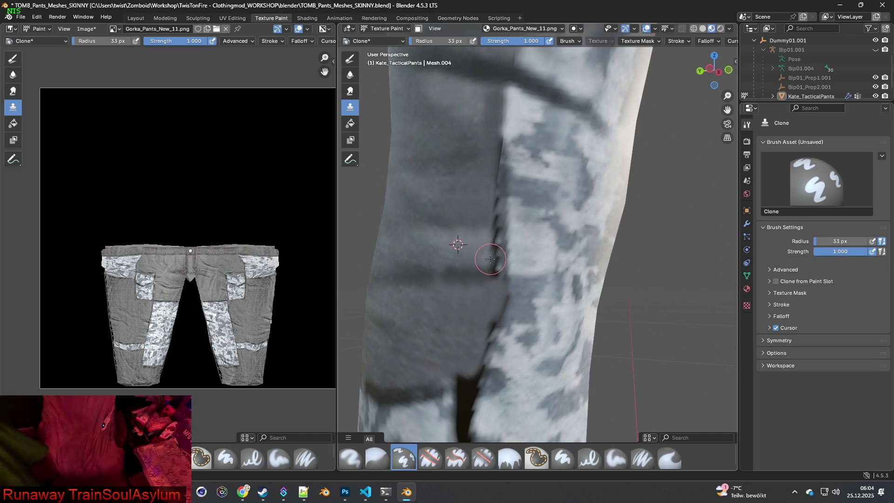
ctrl+click(472, 204)
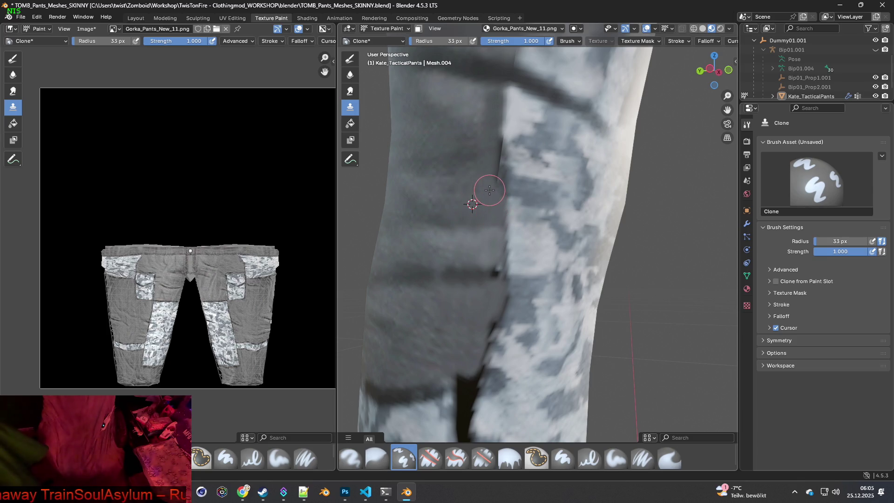
ctrl+click(452, 162)
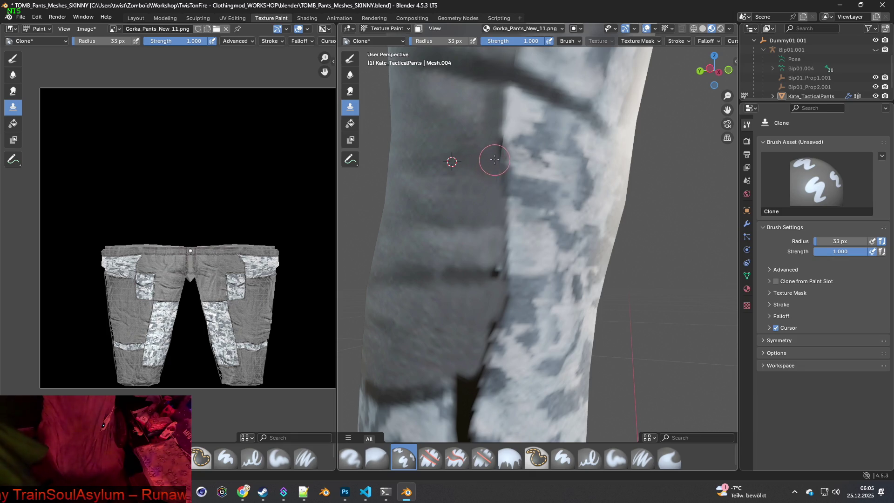
ctrl+click(467, 250)
middle_drag(463, 266, 459, 279)
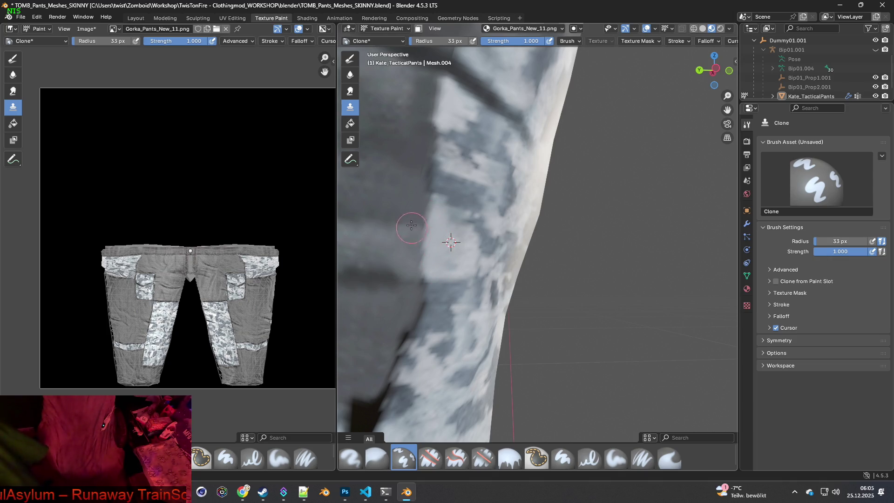
Set a clone source above the outer-leg dark strip and paint lighter grey down over it.
ctrl+click(389, 233)
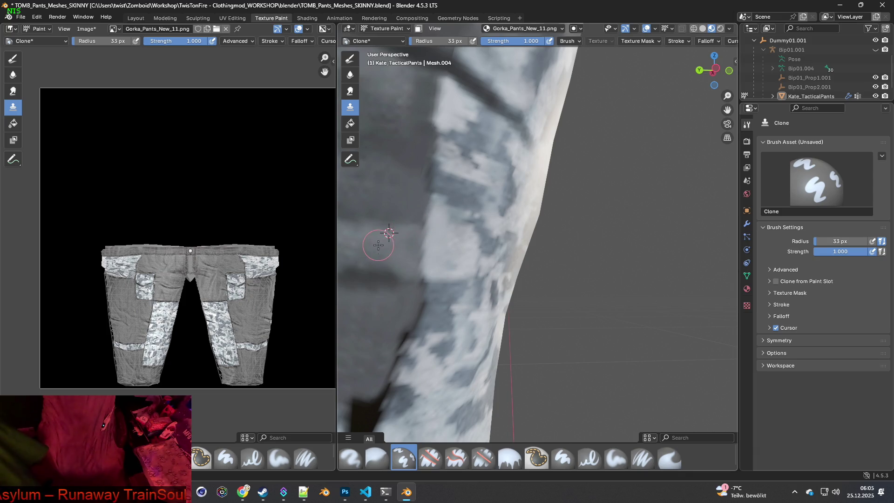
mouse_move(437, 276)
middle_down()
mouse_move(392, 207)
mouse_move(442, 224)
middle_up()
ctrl+click(424, 232)
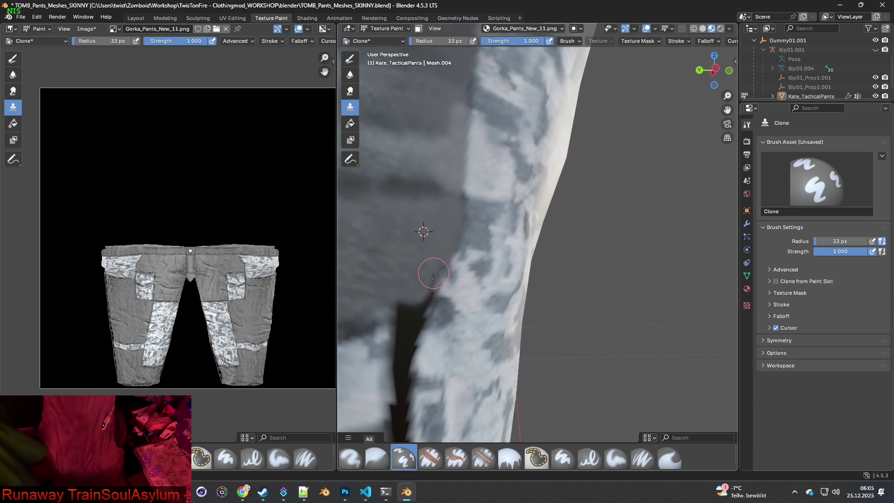
mouse_move(411, 315)
middle_down()
mouse_move(440, 326)
mouse_move(474, 280)
mouse_move(420, 245)
middle_up()
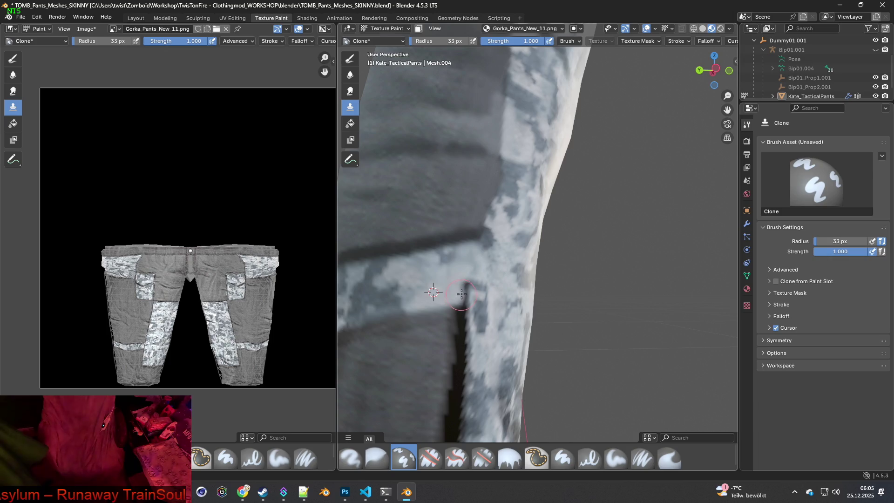
mouse_move(513, 292)
middle_down()
mouse_move(480, 280)
mouse_move(467, 249)
middle_up()
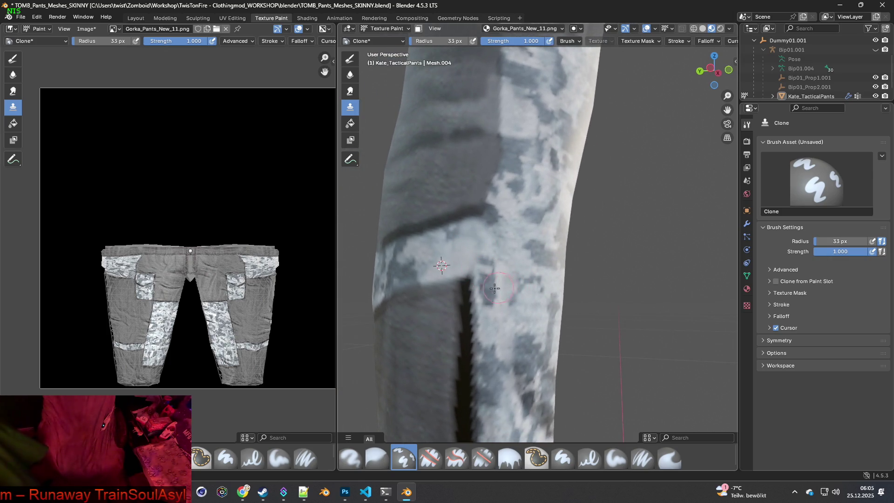
ctrl+click(425, 313)
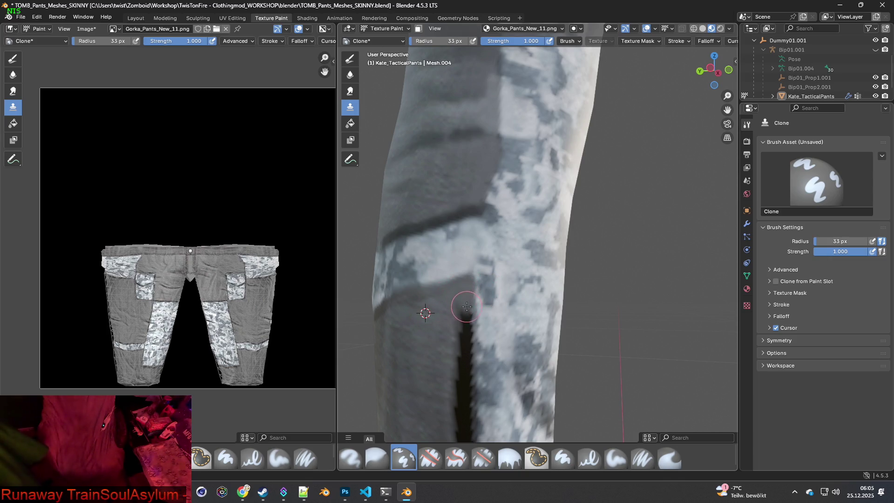
drag(462, 309, 457, 399)
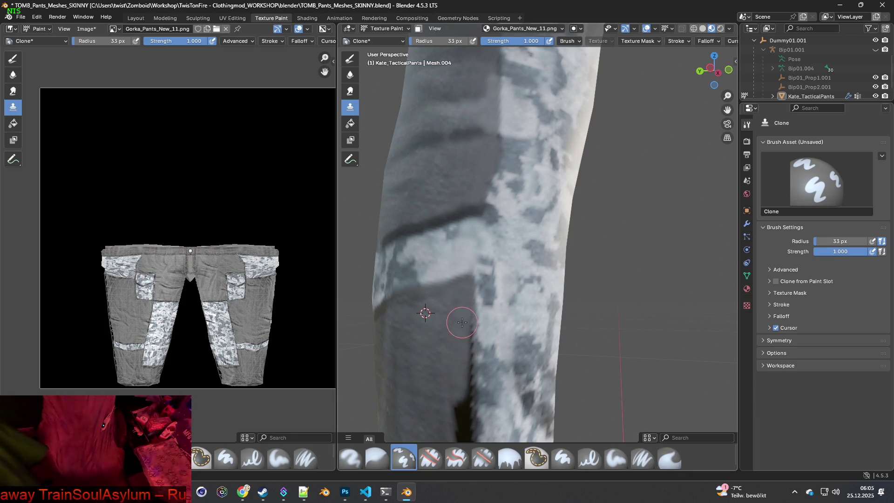
drag(465, 343, 463, 413)
middle_drag(464, 413, 470, 205)
Paint cloned lighter texture down the full length of the dark strip.
ctrl+click(439, 243)
drag(465, 242, 463, 309)
mouse_move(471, 236)
mouse_down()
mouse_move(471, 320)
mouse_move(499, 348)
mouse_up()
mouse_move(499, 349)
middle_down()
mouse_move(511, 282)
mouse_move(443, 249)
middle_up()
ctrl+click(443, 249)
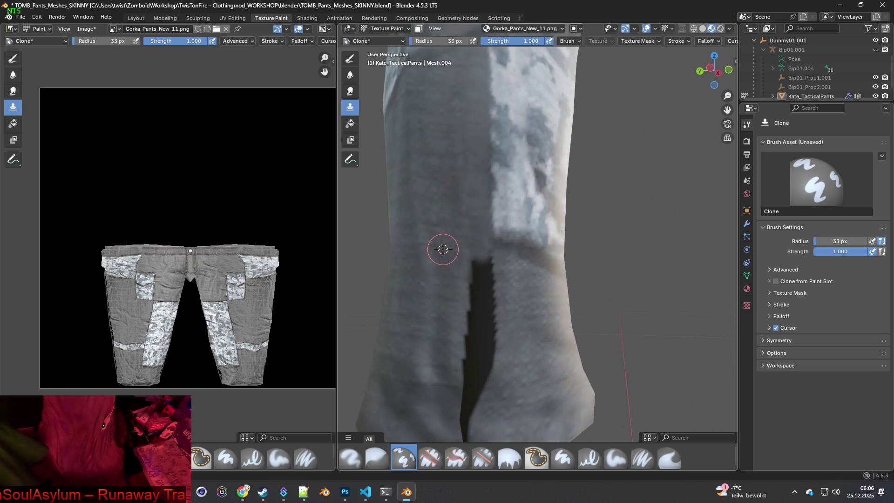
drag(469, 259, 464, 348)
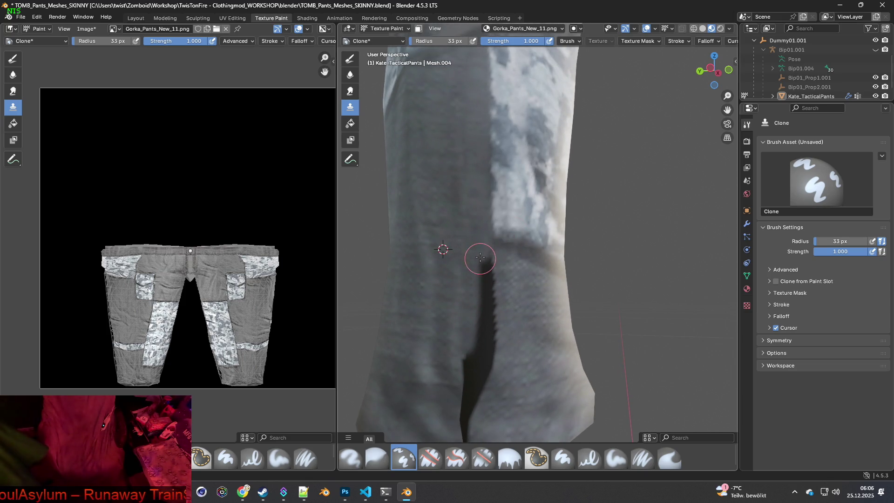
drag(480, 258, 484, 337)
Resize the brush to 52 px and clone texture over the dark crotch seam.
key(f)
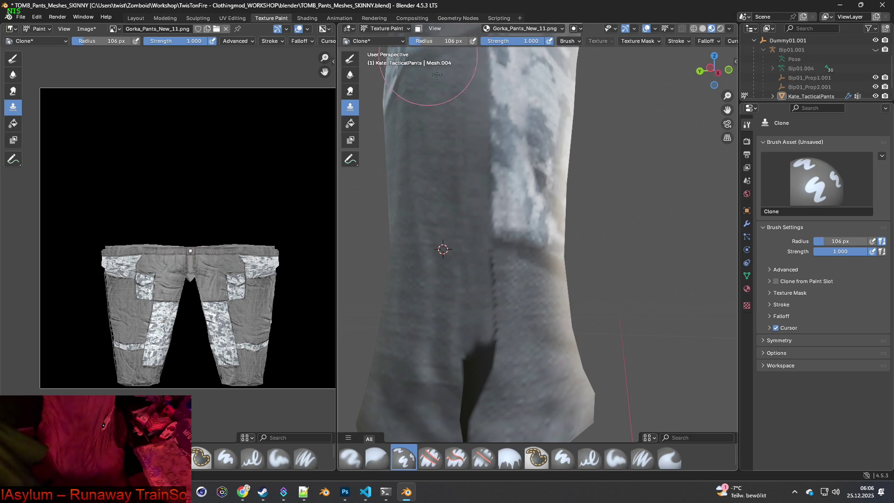
ctrl+click(427, 286)
key(f)
click(484, 260)
ctrl+click(438, 256)
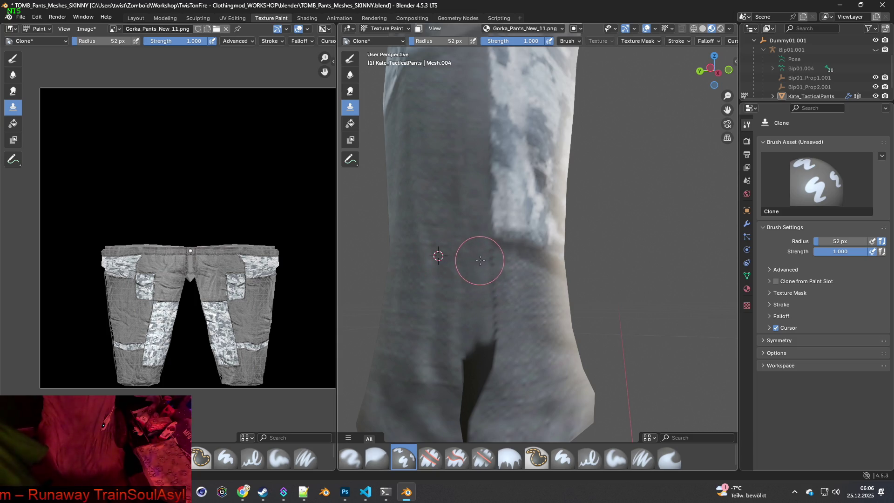
drag(487, 291, 484, 391)
shift+middle_drag(456, 336, 456, 275)
ctrl+click(428, 263)
drag(465, 263, 462, 397)
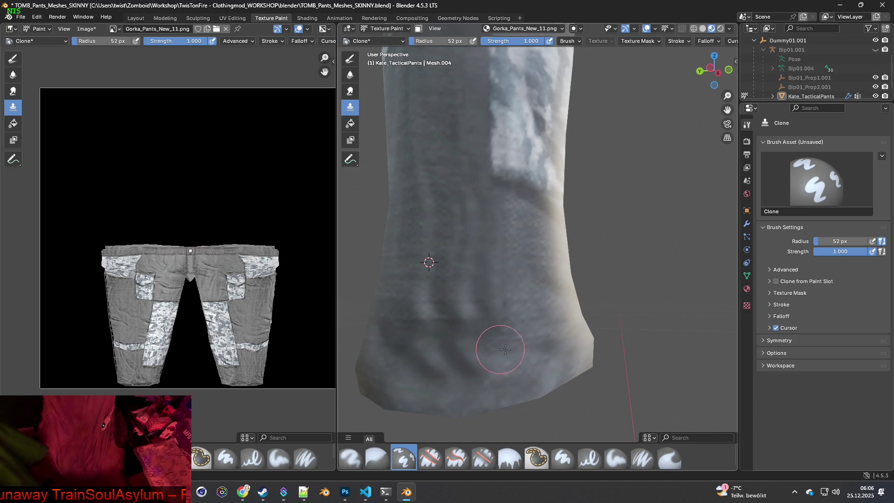
Clone clean fabric over the dark fold, enlarging the brush to 110 px for the lower leg.
ctrl+click(531, 323)
mouse_move(474, 331)
mouse_down()
mouse_move(443, 389)
mouse_move(449, 359)
mouse_move(441, 405)
mouse_move(457, 350)
mouse_up()
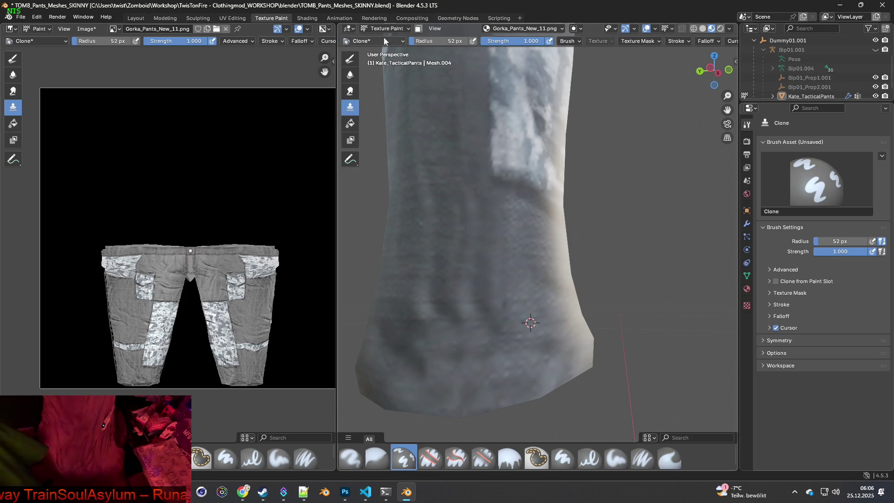
drag(435, 41, 450, 41)
mouse_move(456, 327)
mouse_down()
mouse_move(382, 375)
mouse_move(445, 323)
mouse_move(461, 242)
mouse_move(533, 271)
mouse_up()
ctrl+click(534, 261)
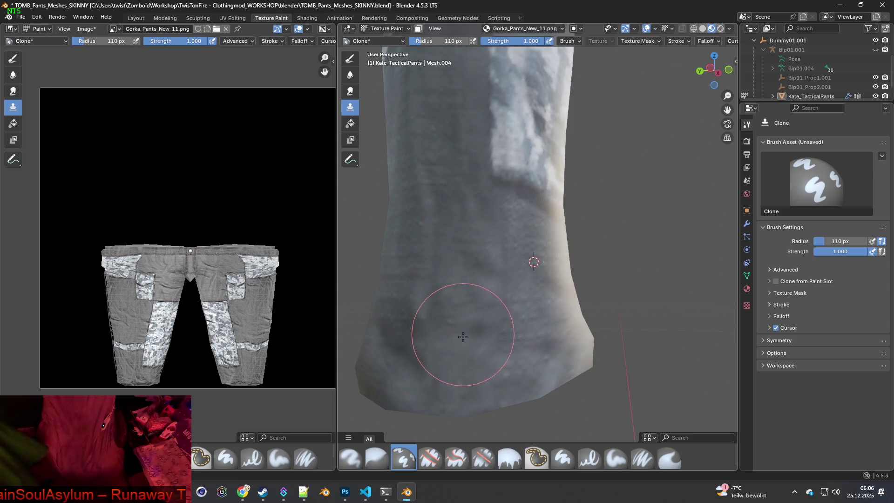
mouse_move(459, 375)
middle_down()
mouse_move(452, 344)
mouse_move(461, 348)
middle_up()
ctrl+click(419, 259)
mouse_move(481, 294)
middle_down()
mouse_move(488, 219)
mouse_move(543, 166)
mouse_move(601, 280)
mouse_move(554, 259)
mouse_move(591, 257)
mouse_move(542, 275)
mouse_move(565, 269)
mouse_move(502, 266)
mouse_move(439, 250)
mouse_move(596, 303)
mouse_move(570, 266)
middle_up()
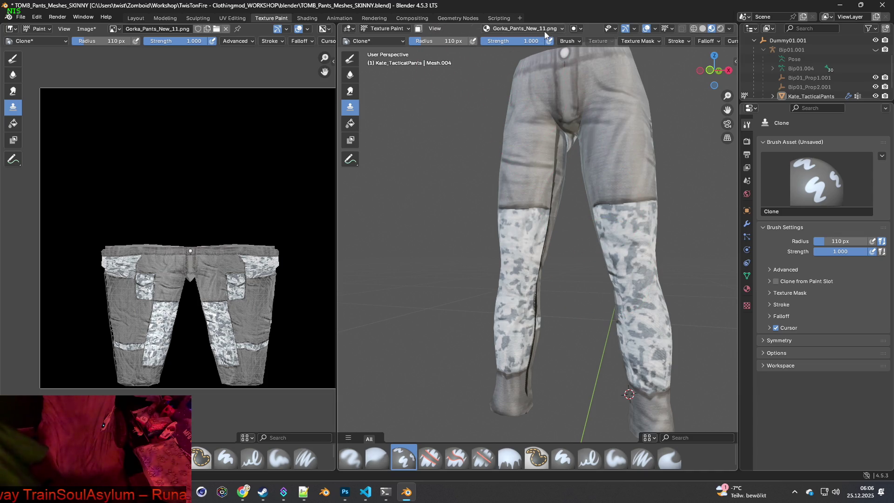
mouse_move(574, 237)
middle_down()
mouse_move(595, 248)
mouse_move(410, 372)
mouse_move(543, 295)
mouse_move(598, 279)
mouse_move(619, 289)
mouse_move(569, 289)
middle_up()
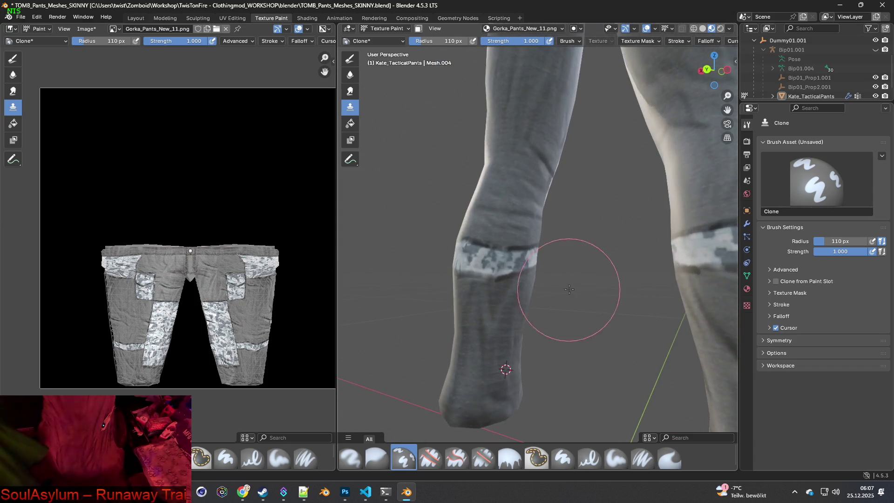
scroll(535, 256, up, 4)
mouse_move(493, 264)
middle_down()
mouse_move(536, 270)
mouse_move(568, 289)
mouse_move(582, 320)
mouse_move(647, 277)
mouse_move(470, 298)
mouse_move(503, 312)
middle_up()
scroll(503, 312, up, 3)
mouse_move(476, 275)
middle_down()
mouse_move(438, 268)
mouse_move(473, 259)
mouse_move(600, 285)
mouse_move(582, 287)
mouse_move(559, 270)
mouse_move(428, 340)
mouse_move(575, 330)
mouse_move(506, 328)
mouse_move(559, 315)
middle_up()
scroll(473, 259, down, 4)
scroll(582, 286, up, 5)
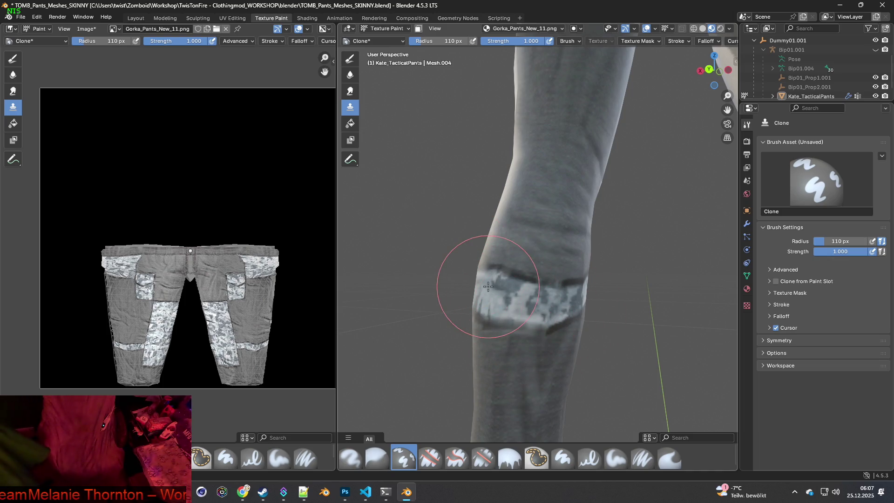
mouse_move(513, 296)
middle_down()
mouse_move(537, 279)
mouse_move(462, 239)
mouse_move(435, 279)
mouse_move(522, 273)
middle_up()
mouse_move(451, 214)
middle_down()
mouse_move(489, 259)
mouse_move(565, 260)
mouse_move(423, 256)
mouse_move(473, 256)
mouse_move(528, 238)
mouse_move(465, 246)
middle_up()
scroll(531, 204, up, 3)
scroll(466, 247, up, 2)
scroll(480, 240, down, 4)
scroll(500, 233, up, 3)
middle_drag(514, 298, 517, 260)
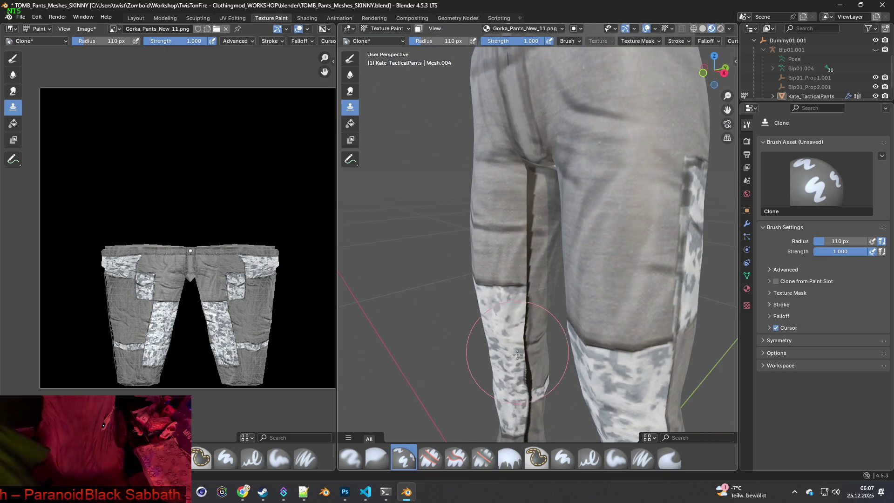
Change the clone brush radius to 29 px, then to 60 px.
scroll(466, 140, up, 3)
drag(445, 41, 426, 41)
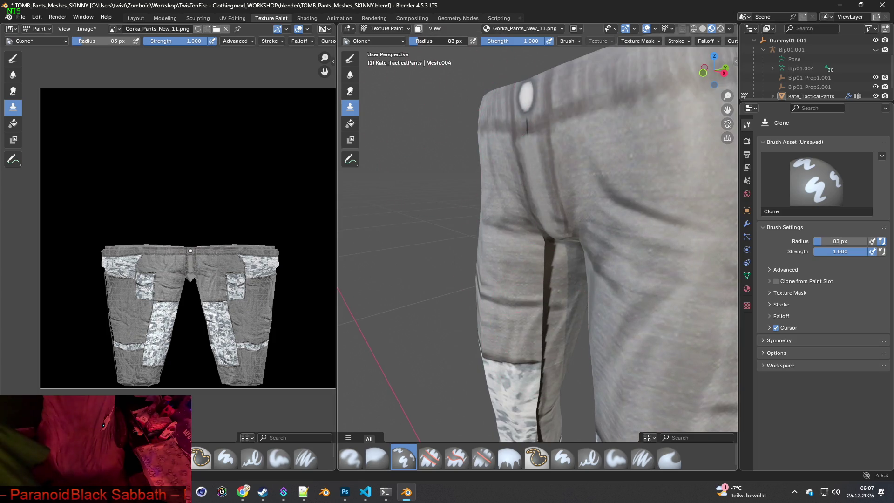
scroll(544, 250, up, 2)
scroll(544, 250, up, 4)
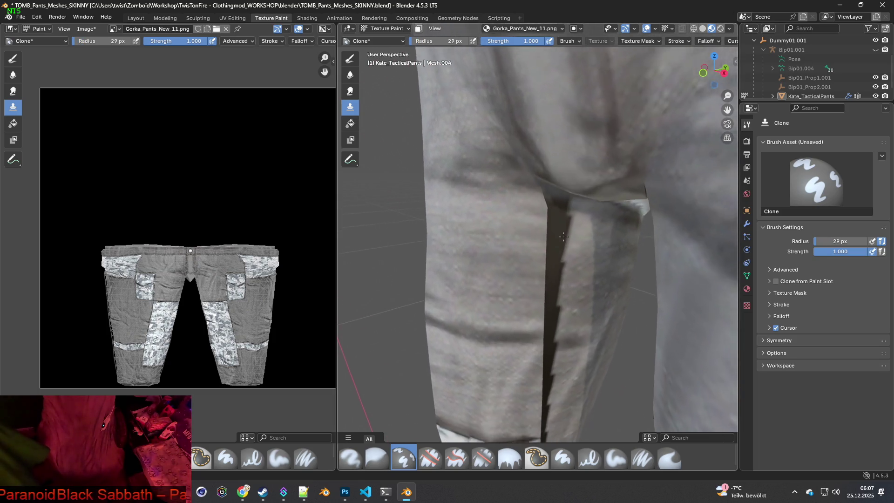
scroll(515, 263, up, 1)
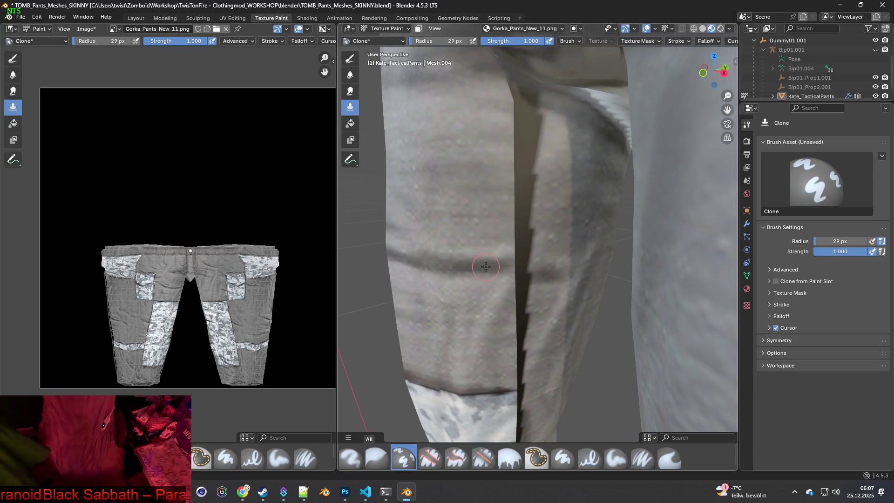
drag(445, 41, 461, 41)
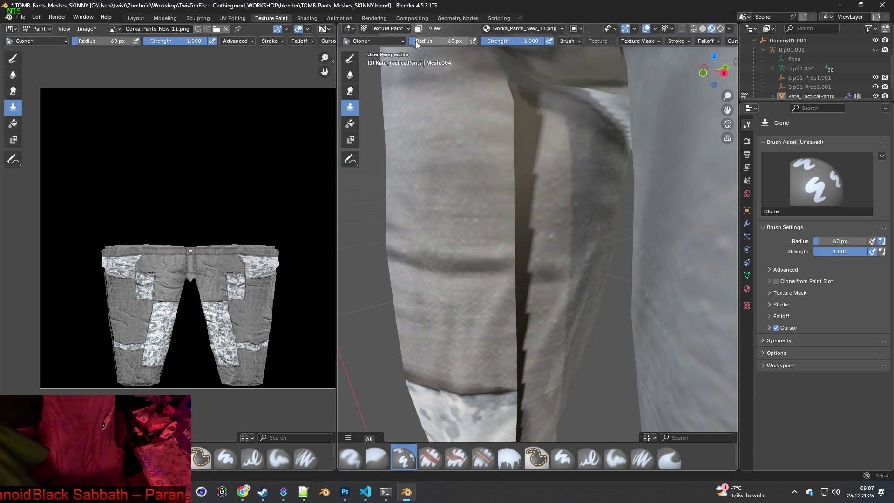
Clone brighter fabric across the dark crease beside the crotch seam.
ctrl+click(479, 266)
drag(512, 263, 554, 263)
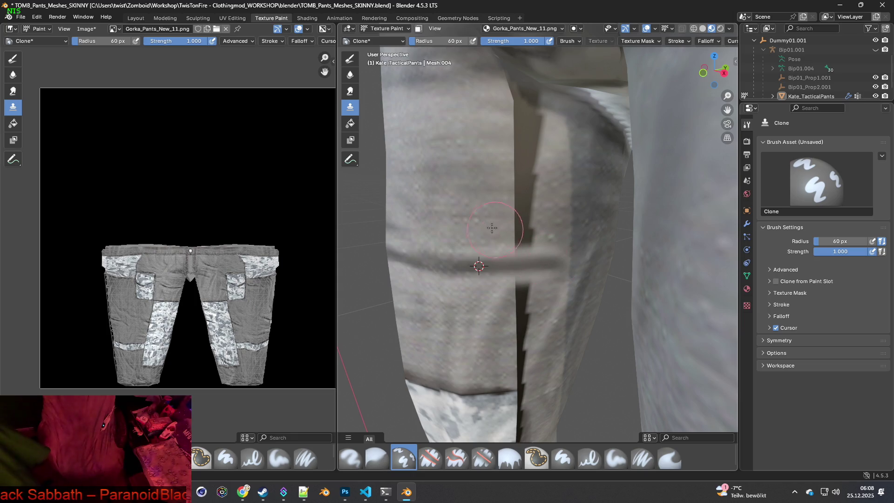
mouse_move(498, 227)
mouse_down()
mouse_move(535, 223)
mouse_move(527, 239)
mouse_up()
key(alt+Tab)
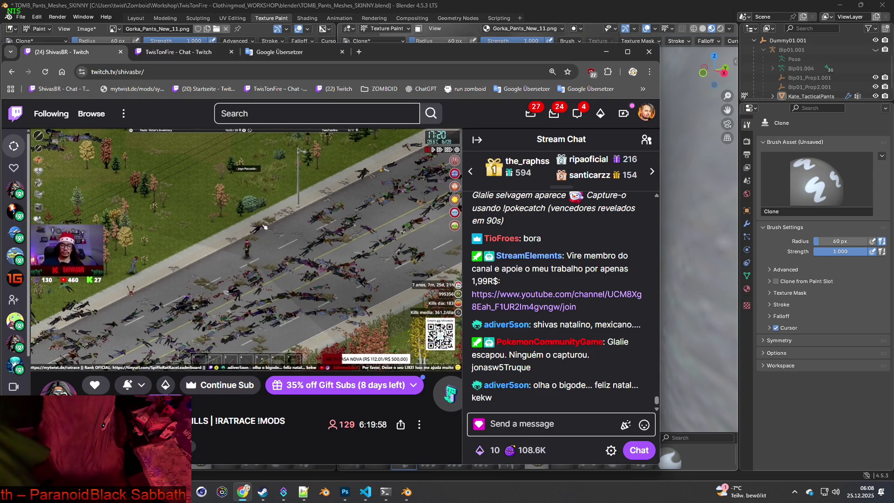
key(alt+Tab)
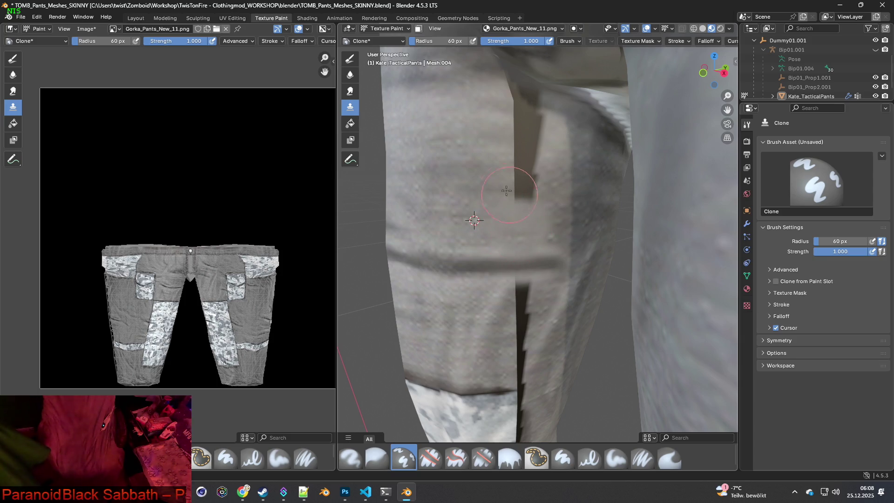
ctrl+click(470, 189)
mouse_move(517, 191)
mouse_down()
mouse_move(528, 128)
mouse_move(538, 147)
mouse_up()
Lighten the dark shadow edge on the thigh with several clone strokes.
middle_drag(538, 147, 523, 178)
mouse_move(477, 128)
mouse_down()
mouse_move(545, 126)
mouse_move(505, 111)
mouse_move(540, 112)
mouse_move(542, 144)
mouse_up()
middle_drag(543, 144, 519, 159)
mouse_move(519, 159)
mouse_down()
mouse_move(530, 149)
mouse_move(559, 187)
mouse_up()
mouse_move(560, 187)
middle_down()
mouse_move(530, 152)
mouse_move(517, 186)
mouse_move(493, 174)
mouse_move(509, 226)
mouse_move(500, 188)
middle_up()
Cover the dark vertical shadow from its top to its lower end with cloned fabric.
drag(493, 235, 531, 243)
mouse_move(466, 261)
mouse_down()
mouse_move(511, 267)
mouse_move(512, 328)
mouse_move(530, 324)
mouse_up()
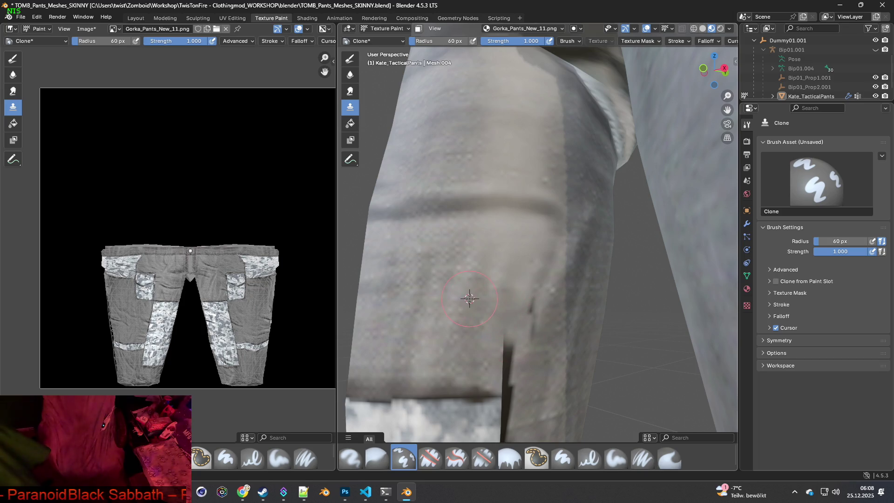
drag(532, 260, 504, 382)
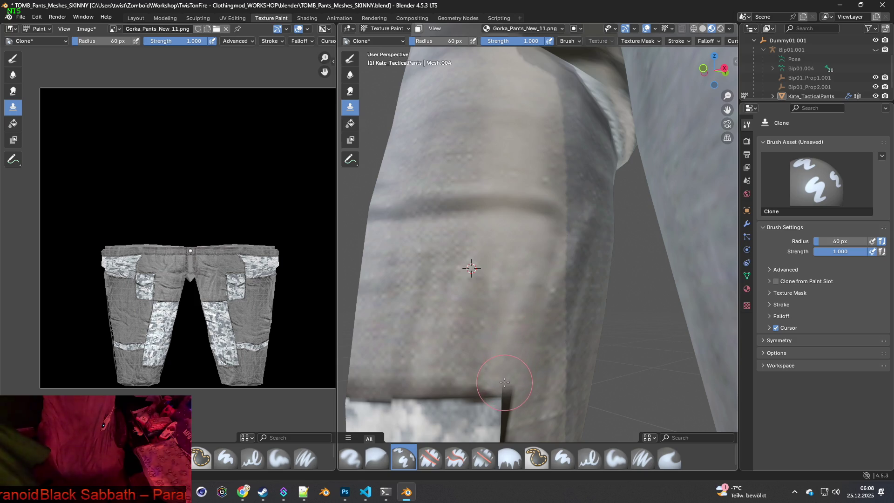
middle_drag(506, 336, 503, 297)
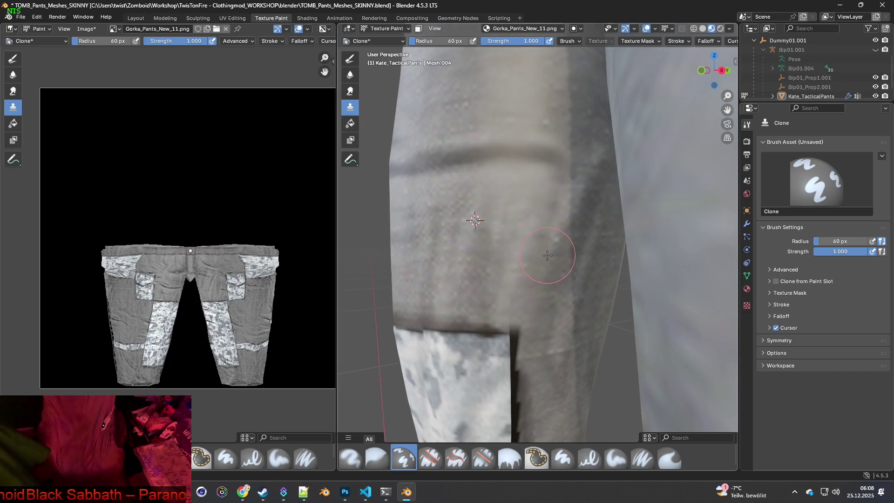
Move the clone source onto fabric to the right and paint over the dark seam.
ctrl+click(583, 216)
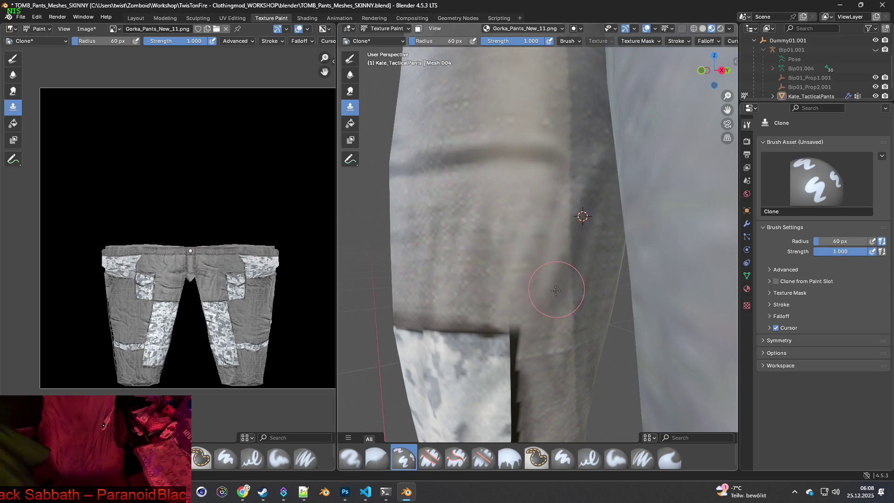
mouse_move(580, 227)
middle_down()
mouse_move(519, 271)
mouse_move(518, 259)
mouse_move(534, 261)
middle_up()
scroll(536, 260, down, 3)
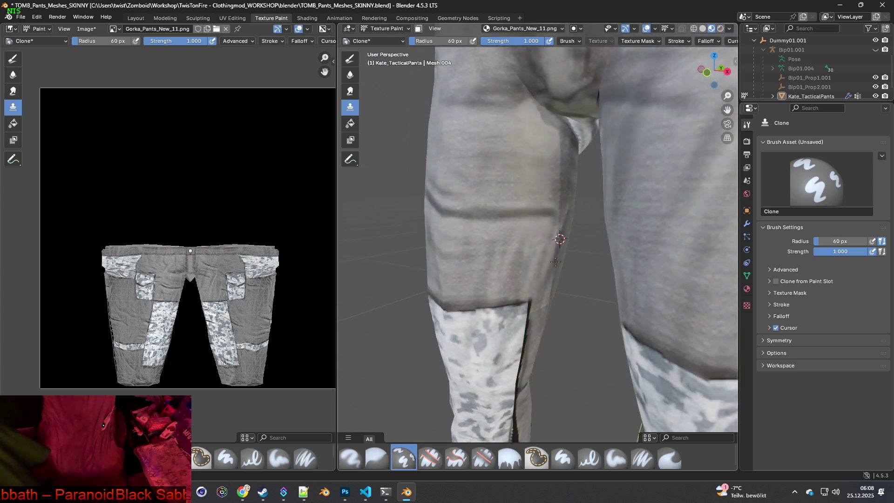
scroll(536, 233, up, 2)
mouse_move(536, 218)
middle_down()
mouse_move(565, 274)
mouse_move(560, 242)
middle_up()
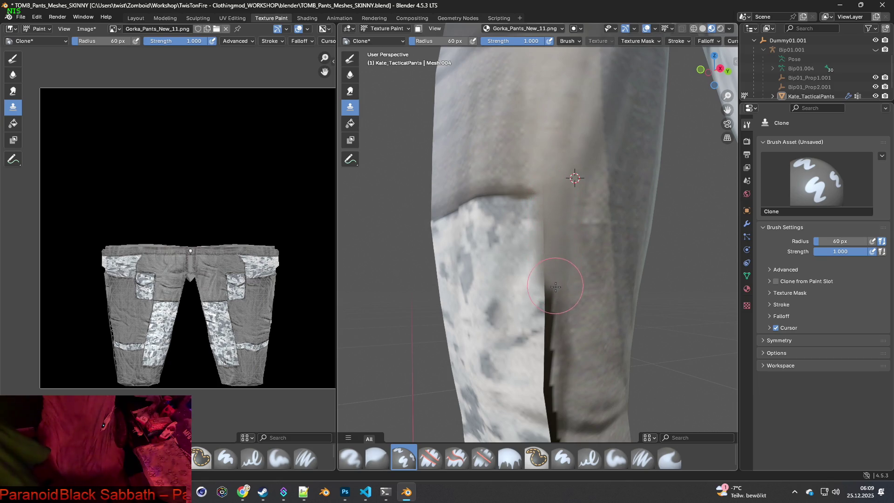
shift+middle_drag(557, 307, 553, 265)
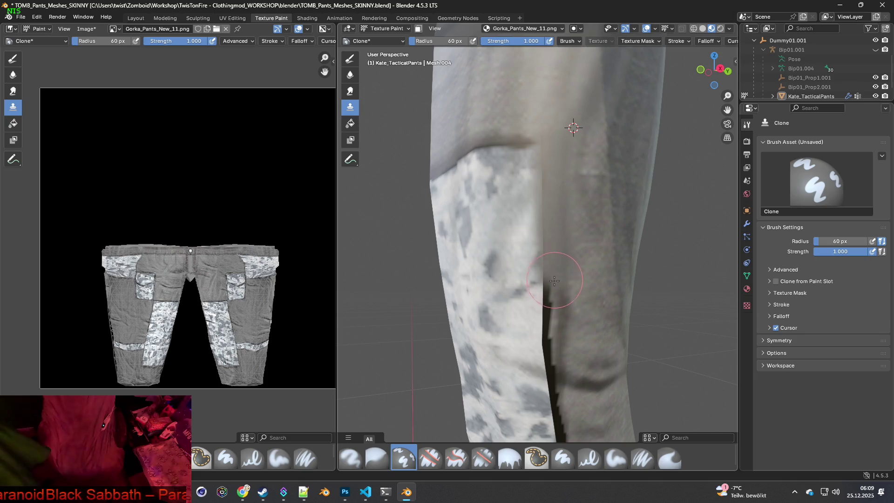
mouse_move(554, 301)
mouse_down()
mouse_move(559, 356)
mouse_move(575, 368)
mouse_move(585, 361)
mouse_up()
mouse_move(585, 361)
middle_down()
mouse_move(594, 378)
mouse_move(582, 189)
middle_up()
Pick new clone source spots higher up the leg.
ctrl+click(587, 182)
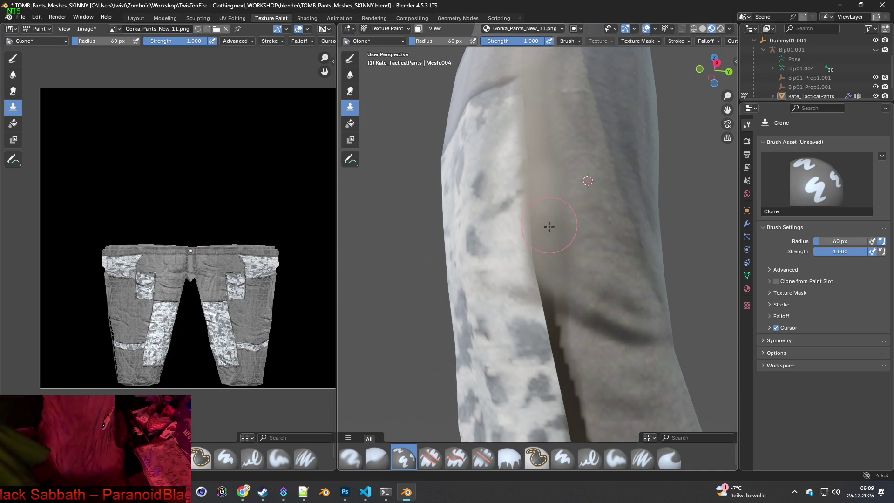
mouse_move(556, 280)
middle_down()
mouse_move(565, 322)
mouse_move(551, 153)
middle_up()
ctrl+click(599, 131)
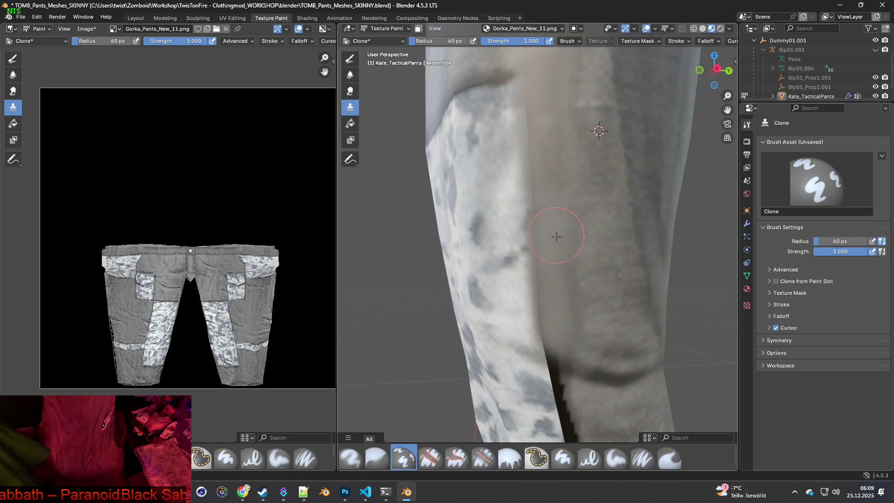
ctrl+click(601, 161)
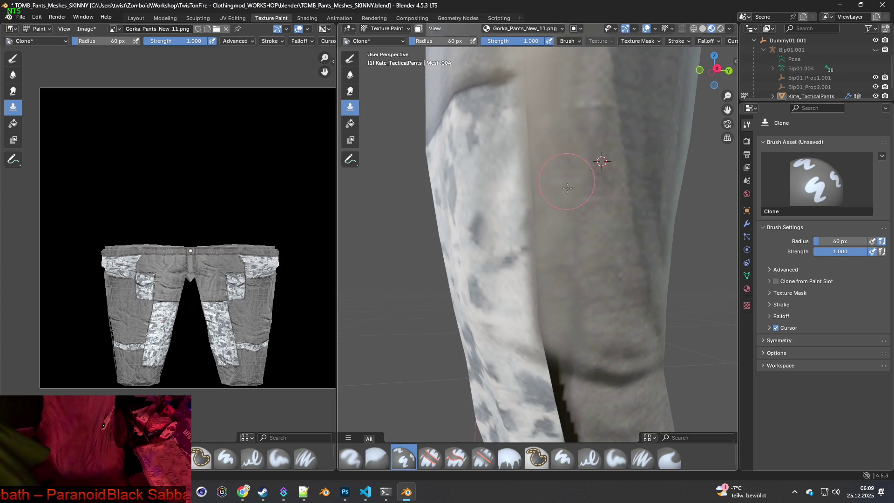
shift+scroll(570, 277, up, 6)
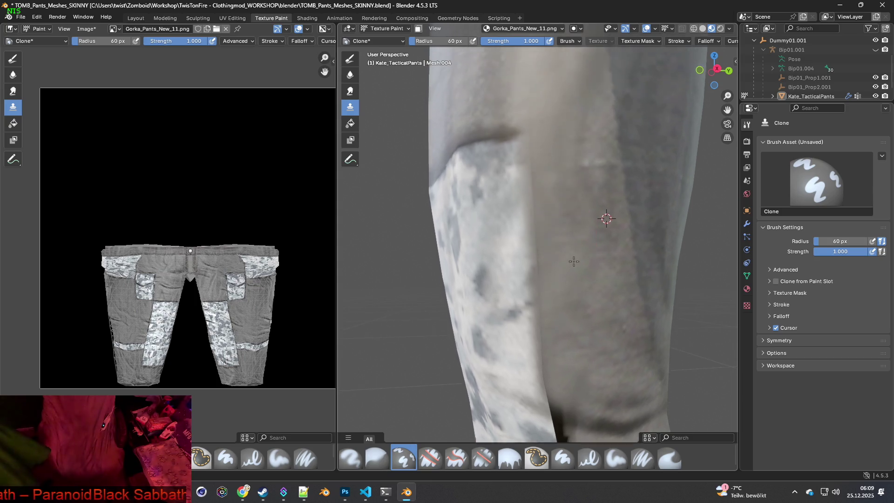
middle_drag(576, 280, 572, 272)
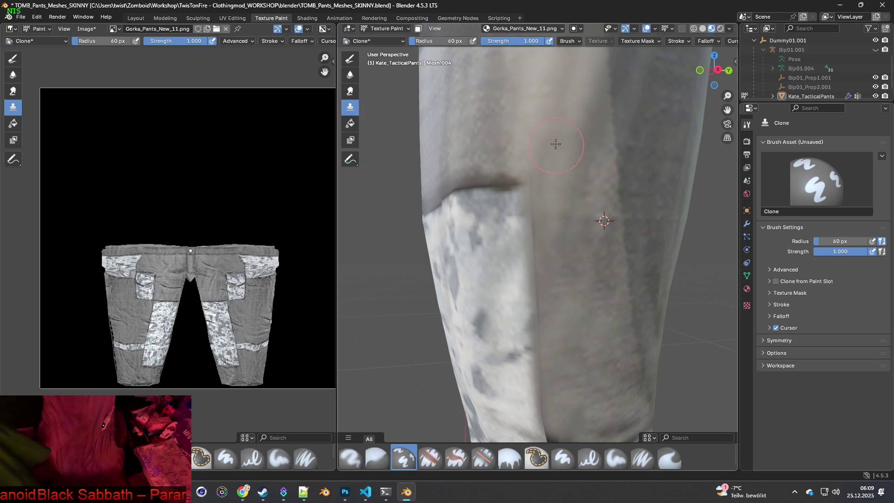
scroll(578, 216, up, 5)
Zoom in on the leg crease and clone over the seam from a nearby source.
scroll(598, 188, down, 2)
scroll(598, 188, down, 3)
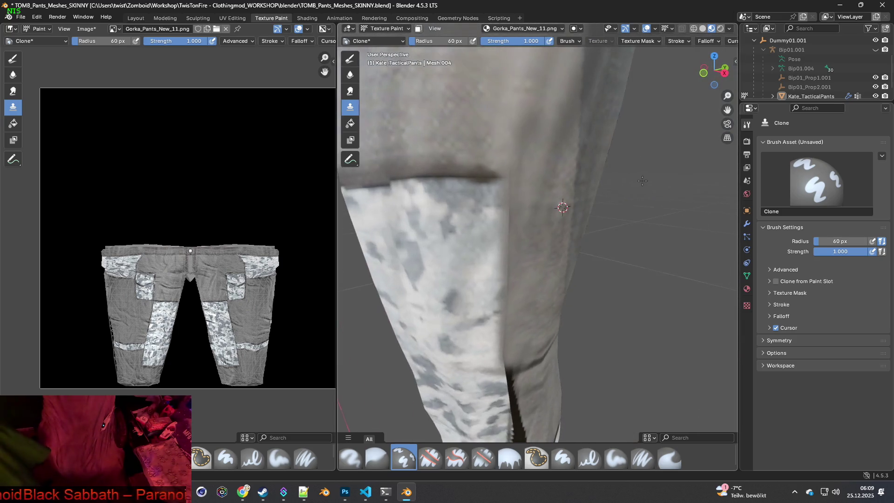
scroll(573, 209, up, 2)
scroll(546, 257, down, 3)
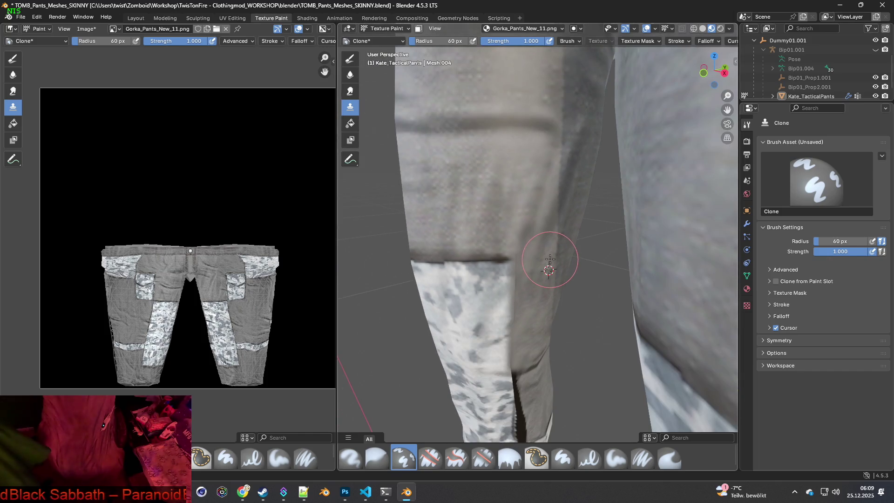
middle_drag(561, 236, 568, 230)
middle_drag(561, 284, 563, 321)
scroll(559, 303, up, 5)
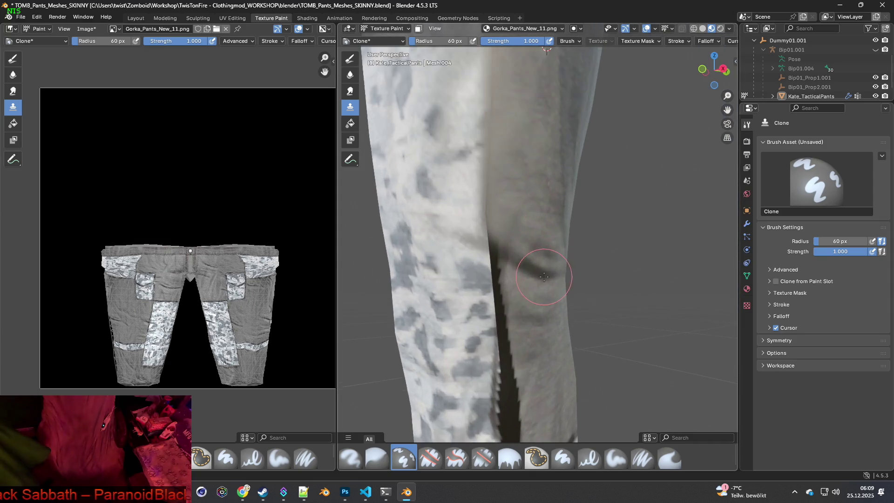
ctrl+click(529, 274)
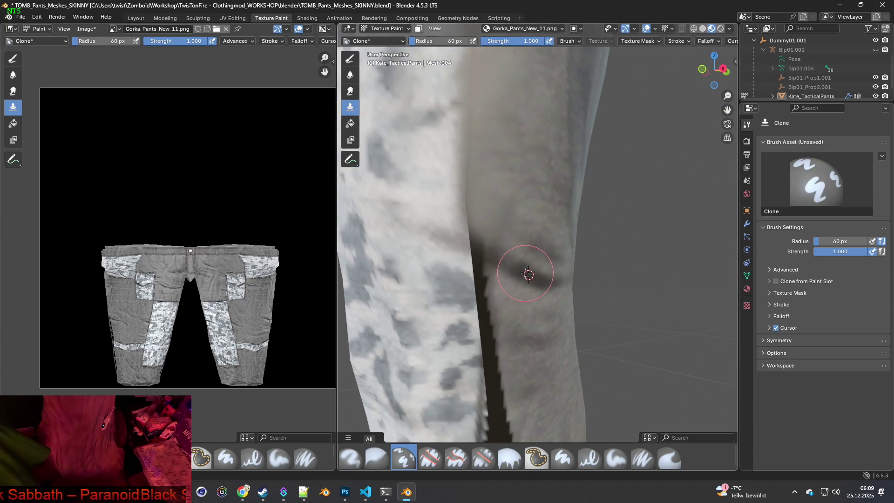
drag(487, 252, 463, 238)
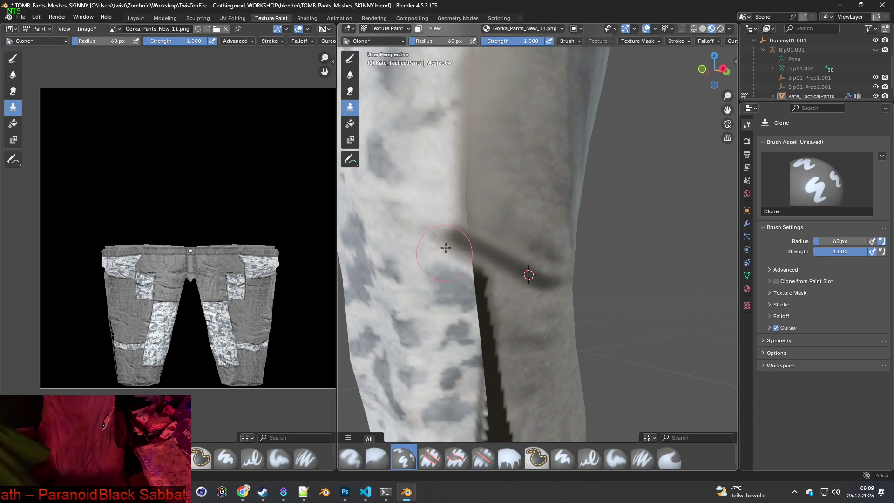
Move the clone source up the leg and shrink the brush to 29 px.
ctrl+click(524, 199)
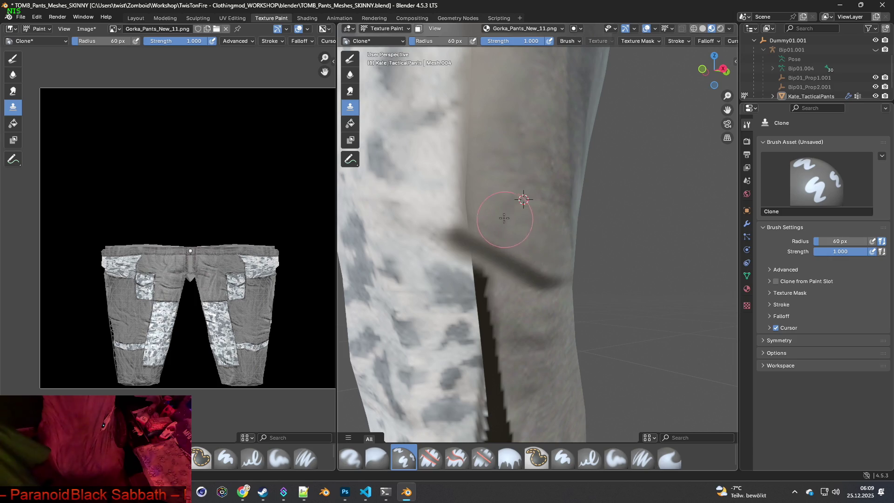
shift+middle_drag(505, 295, 523, 244)
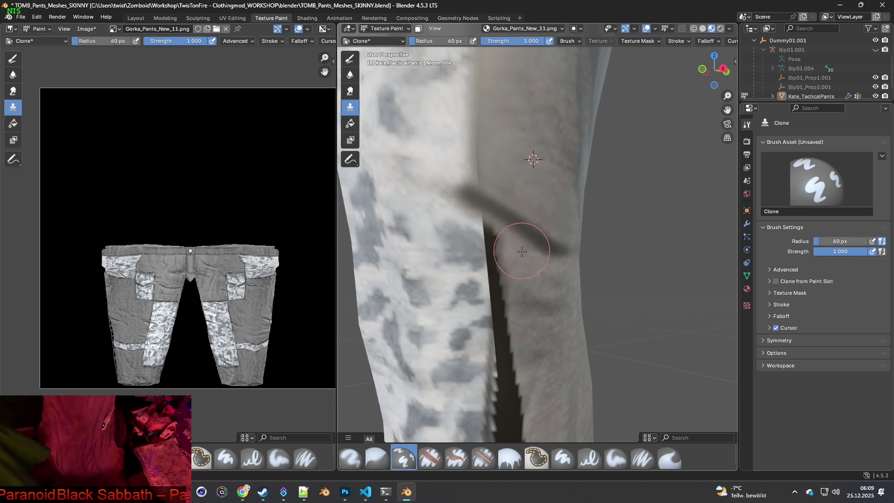
key(f)
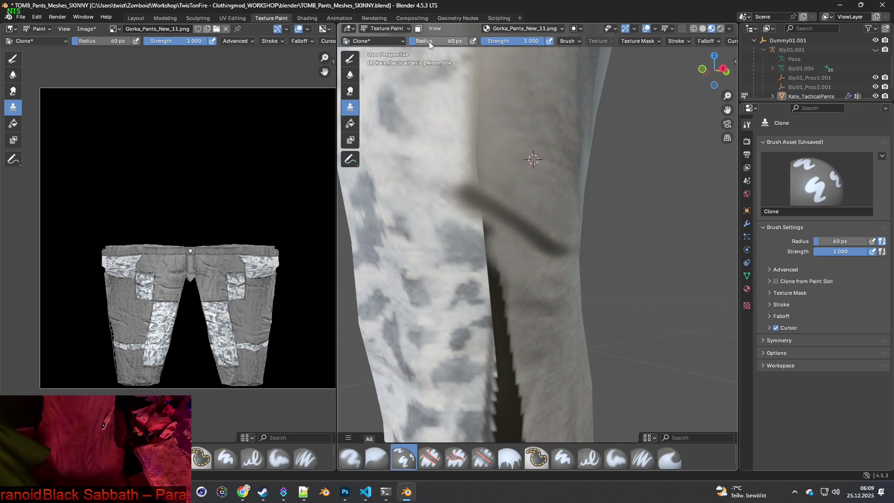
click(450, 152)
Set a clone source beside the side seam and paint camo texture up and along its edge.
ctrl+click(420, 205)
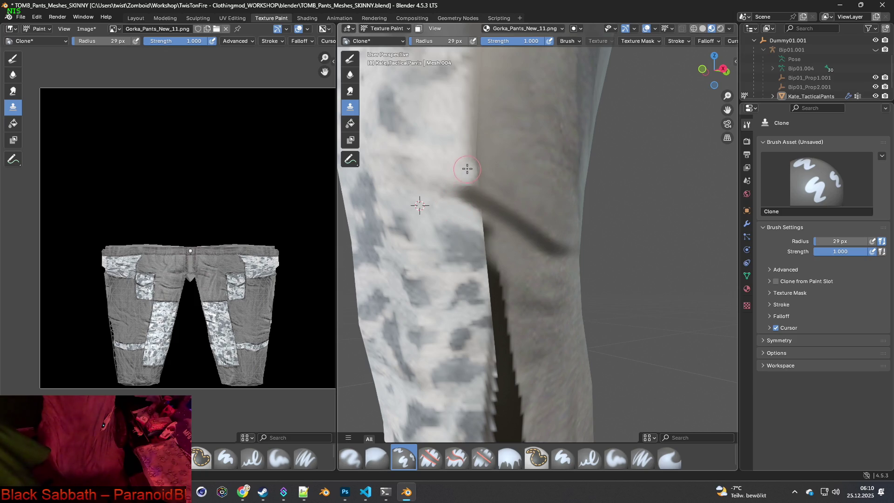
middle_drag(465, 132, 455, 213)
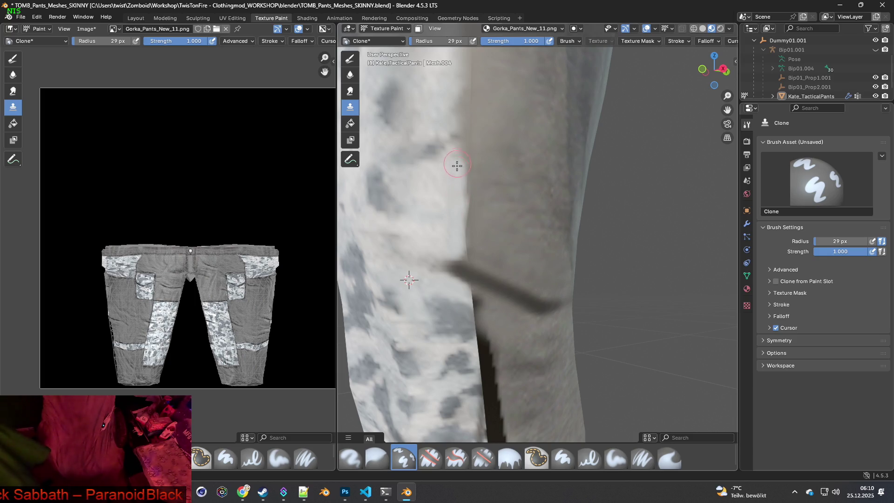
middle_drag(454, 226, 462, 272)
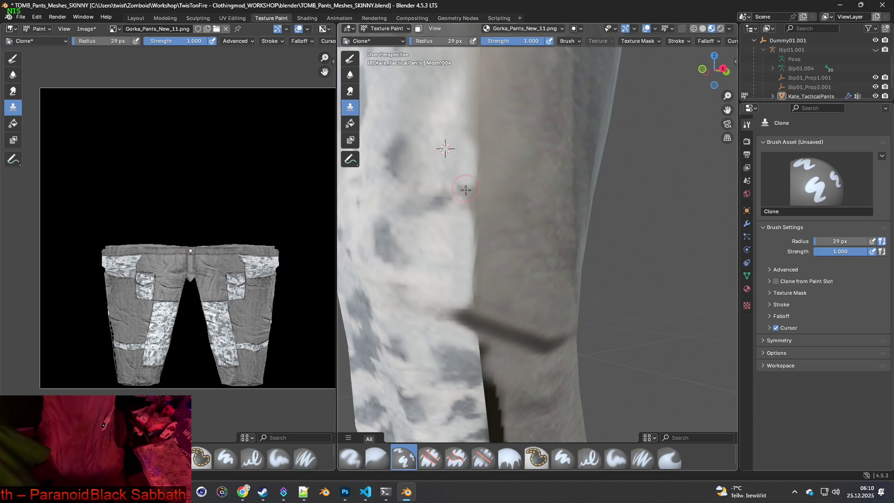
middle_drag(475, 131, 467, 249)
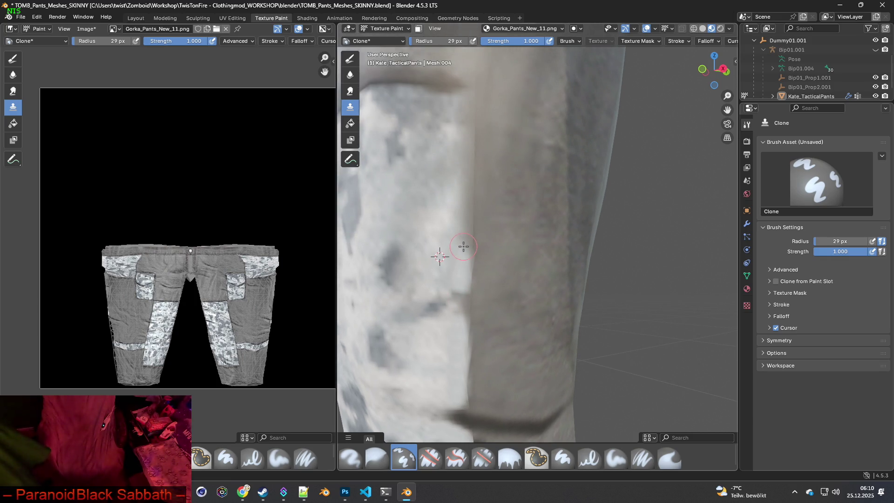
drag(465, 252, 464, 145)
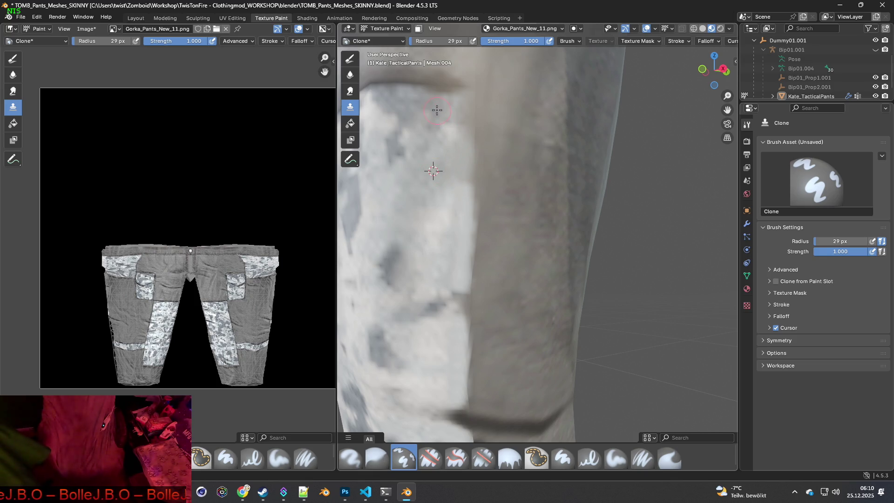
shift+middle_drag(449, 127, 539, 234)
drag(506, 189, 538, 187)
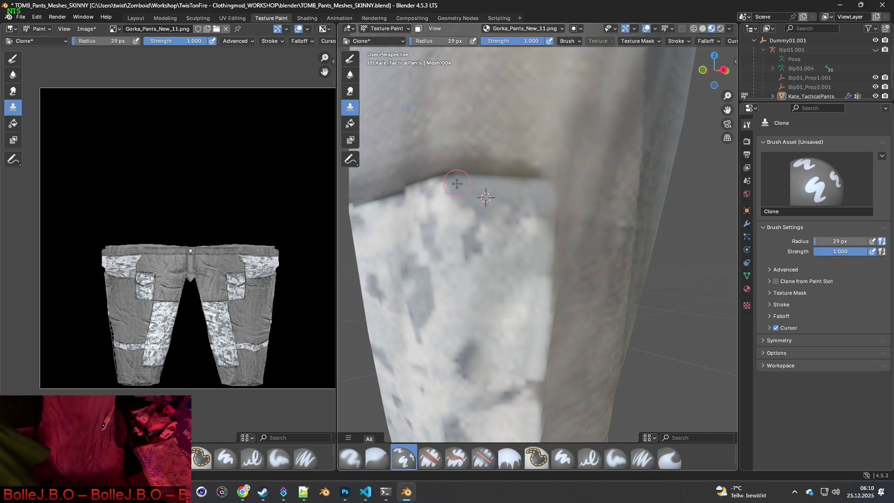
Undo the last two clone strokes, then paint two new strokes over the dark seam strip.
middle_drag(485, 197, 498, 206)
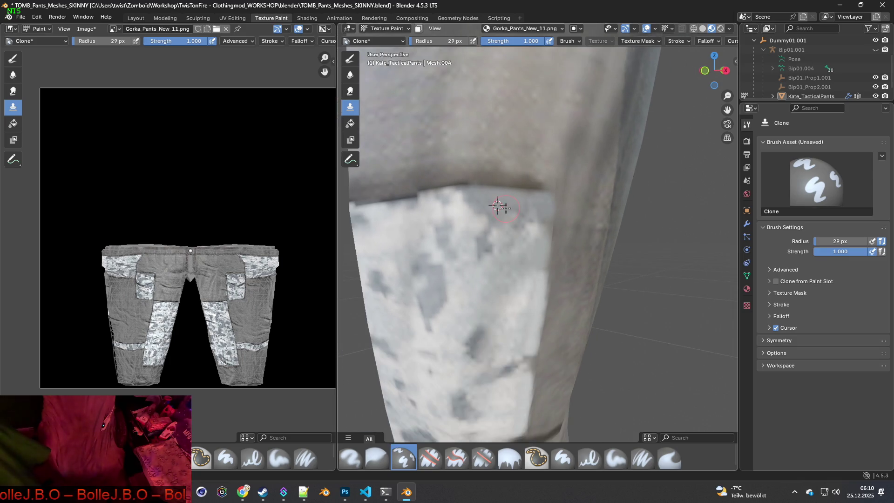
scroll(532, 214, down, 1)
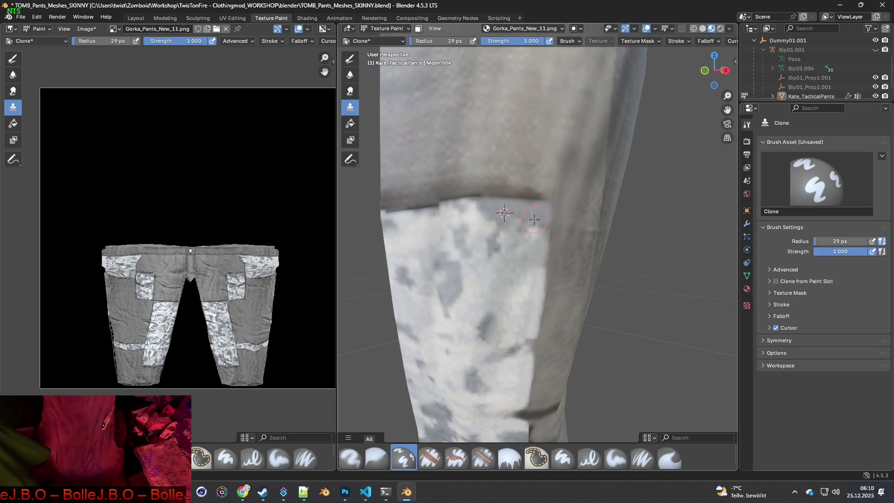
mouse_move(537, 281)
middle_down()
mouse_move(526, 313)
mouse_move(520, 216)
middle_up()
scroll(508, 256, up, 1)
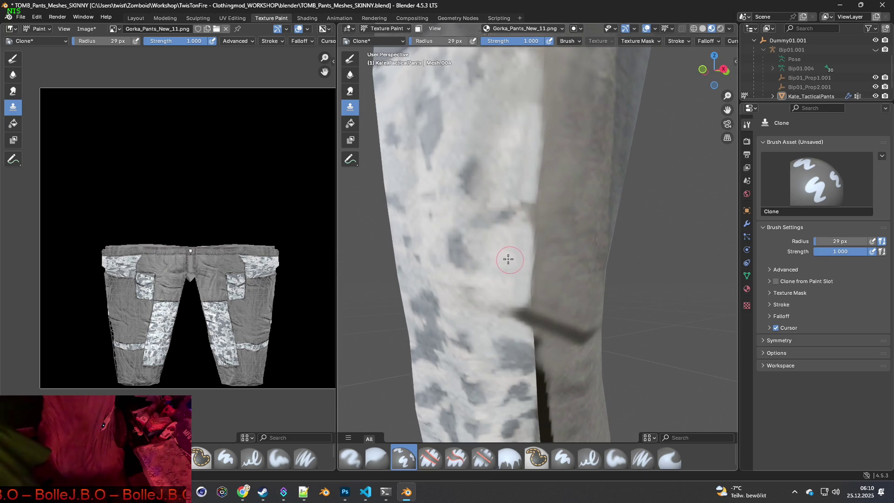
scroll(489, 227, up, 1)
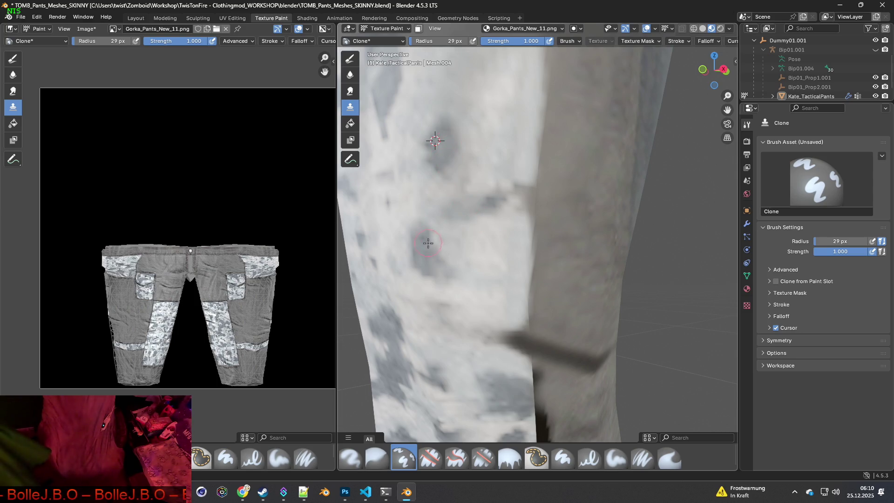
mouse_move(448, 240)
middle_down()
mouse_move(518, 276)
mouse_move(474, 214)
middle_up()
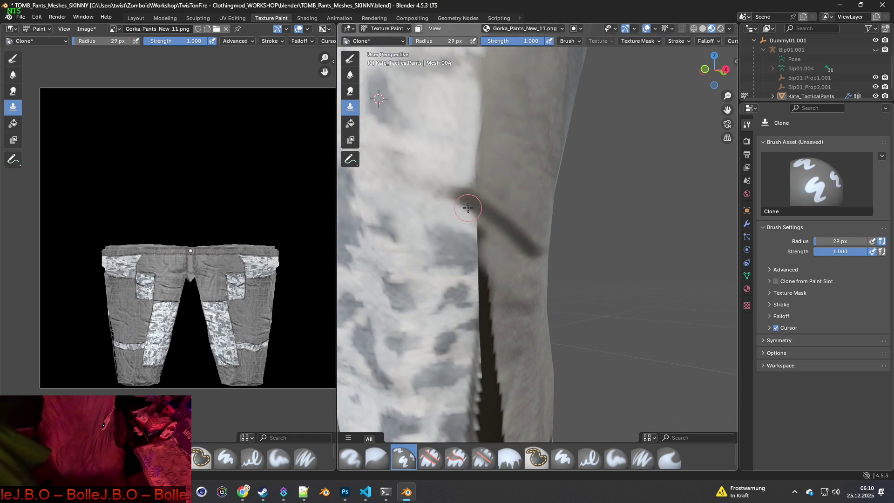
key(ctrl+z)
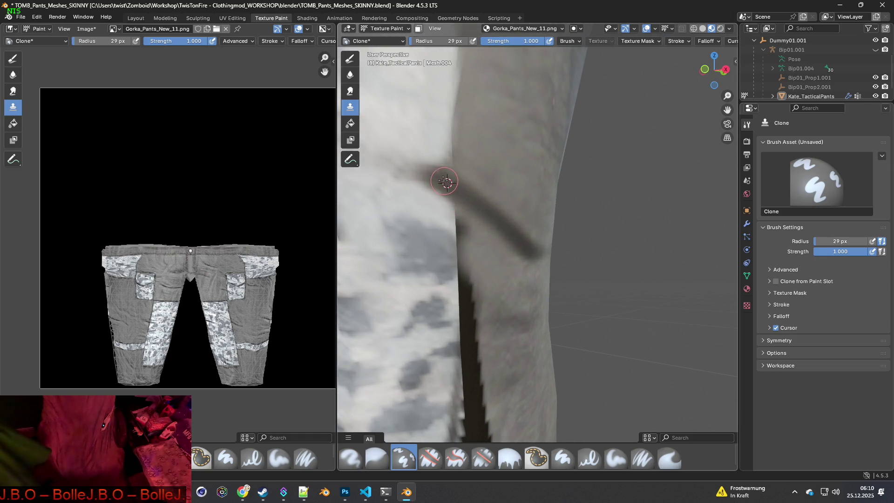
key(ctrl+z)
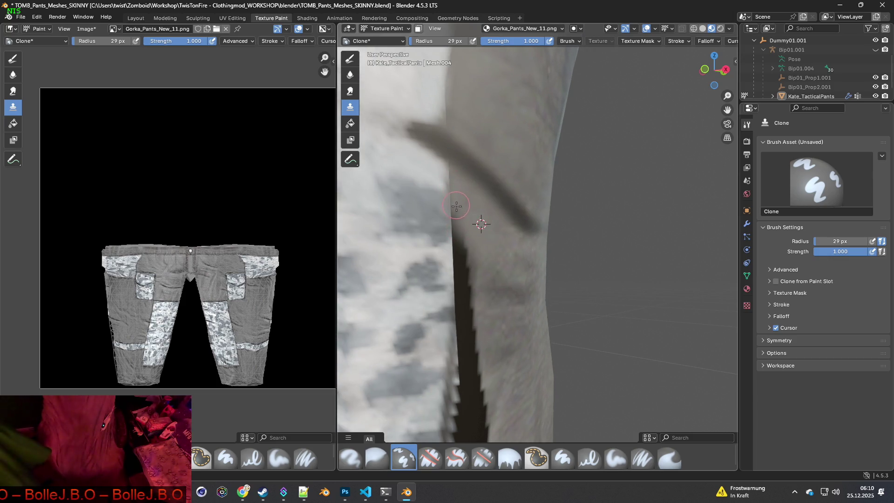
drag(456, 216, 473, 288)
mouse_move(498, 308)
middle_down()
mouse_move(515, 226)
mouse_move(507, 221)
middle_up()
Sample plain grey fabric as the clone source and paint it down the dark seam strip.
ctrl+click(551, 227)
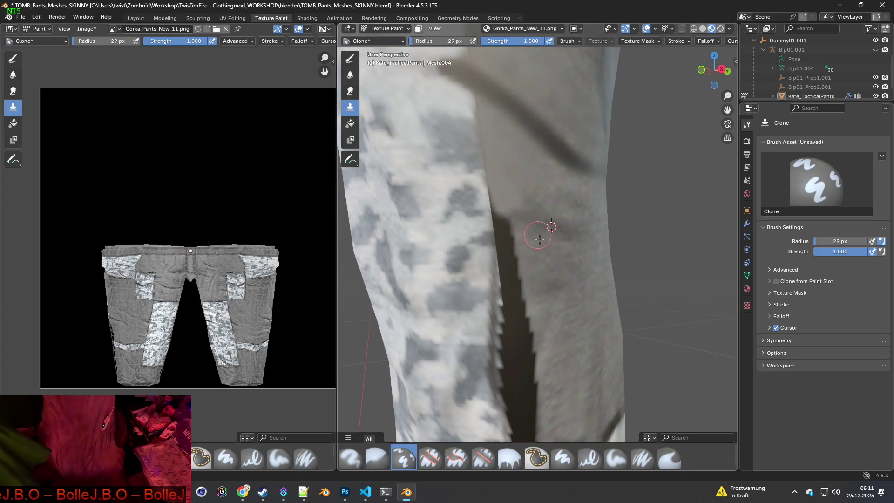
ctrl+click(556, 277)
mouse_move(507, 224)
mouse_down()
mouse_move(524, 365)
mouse_move(529, 287)
mouse_move(531, 412)
mouse_up()
shift+middle_drag(552, 393, 491, 217)
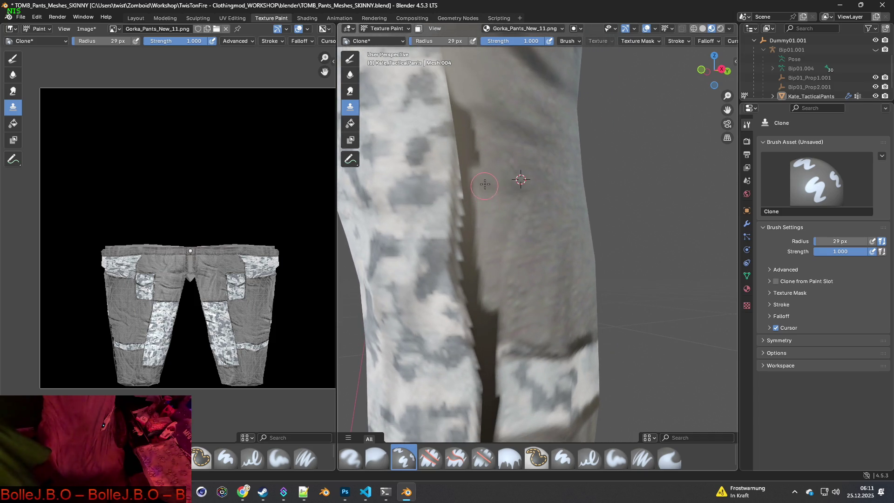
drag(493, 285, 493, 341)
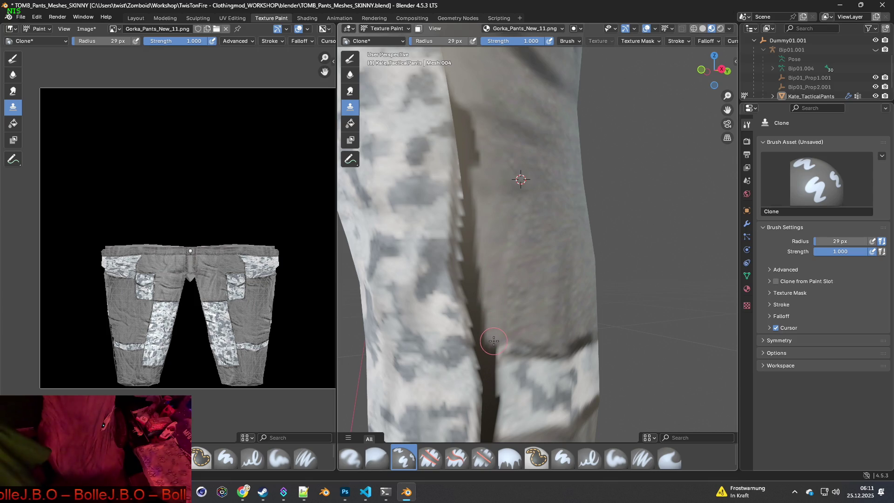
mouse_move(476, 175)
mouse_down()
mouse_move(471, 212)
mouse_move(487, 342)
mouse_up()
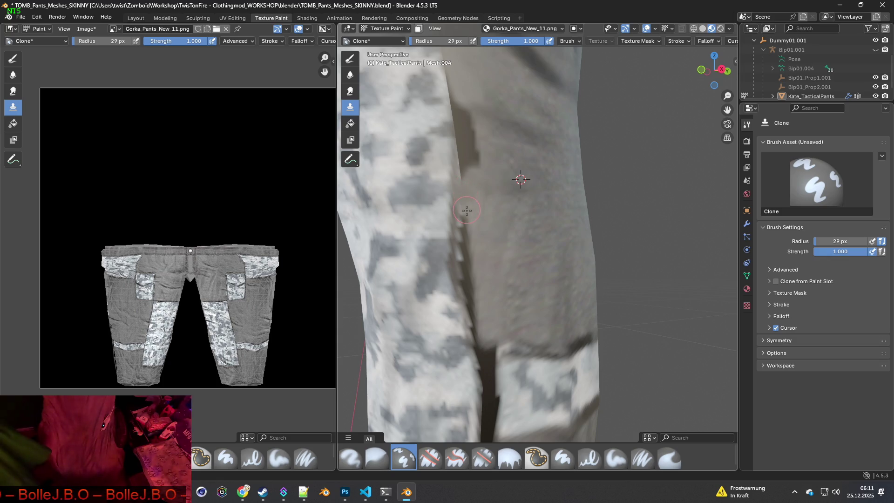
drag(464, 224, 474, 300)
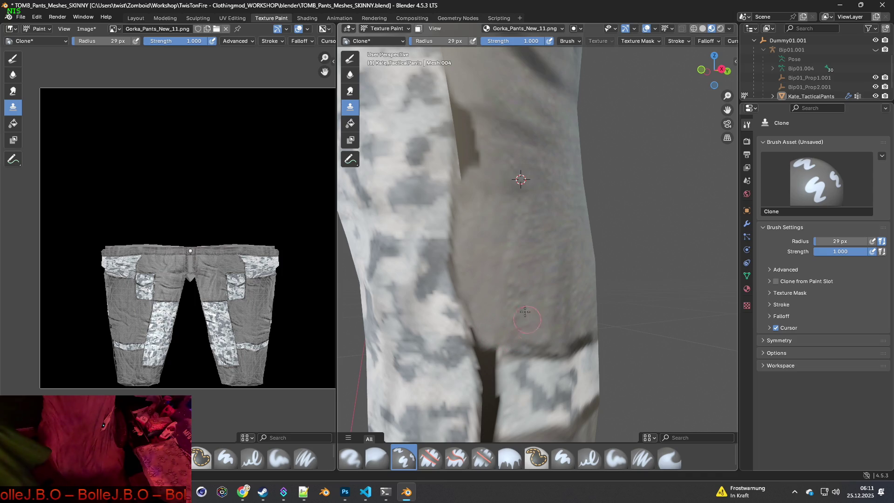
shift+middle_drag(481, 214, 481, 295)
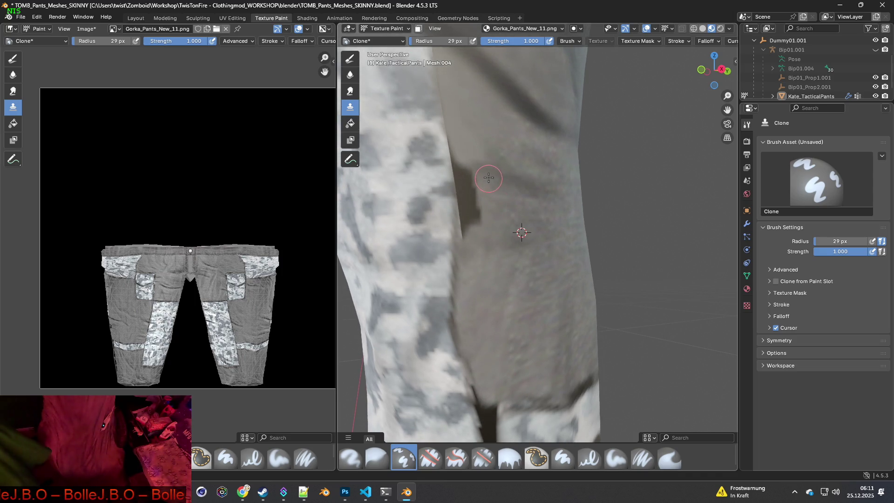
Clone grey over the remaining dark shadow patch and smooth the crease shading.
mouse_move(488, 175)
mouse_down()
mouse_move(464, 177)
mouse_move(473, 219)
mouse_move(472, 179)
mouse_up()
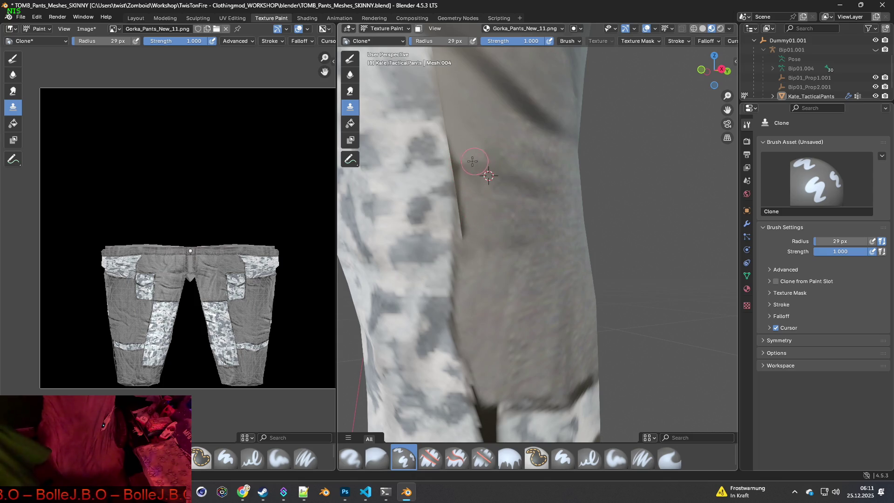
drag(460, 156, 467, 205)
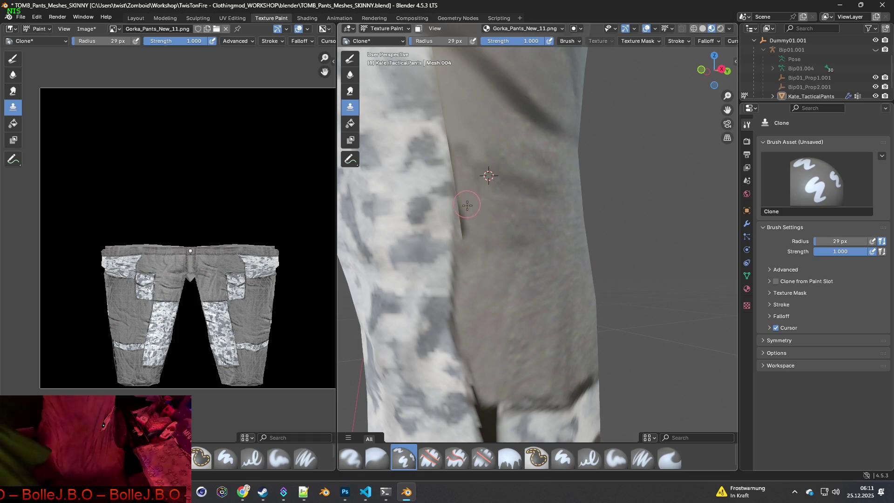
middle_drag(476, 219, 495, 205)
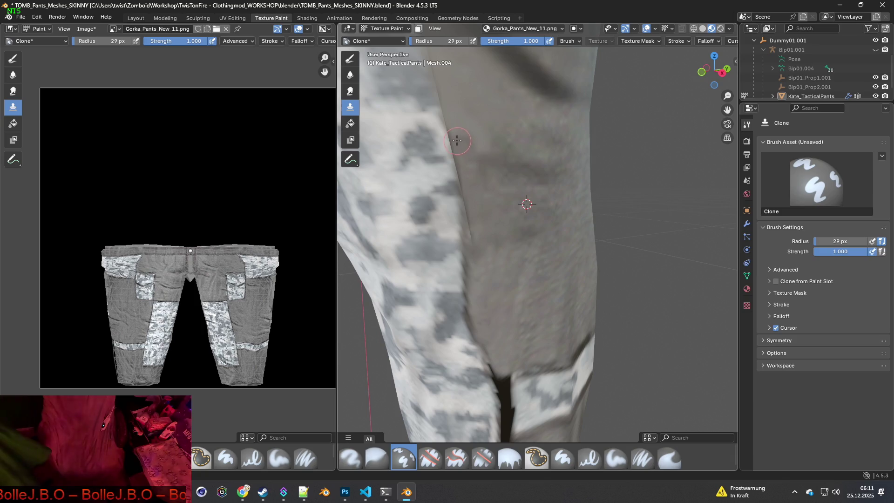
drag(464, 179, 472, 224)
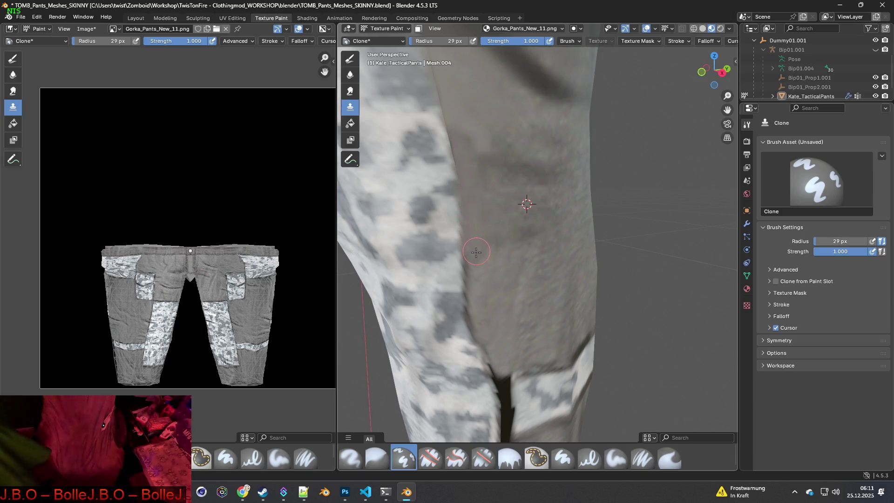
mouse_move(495, 311)
middle_down()
mouse_move(529, 199)
mouse_move(501, 223)
mouse_move(471, 304)
mouse_move(442, 195)
mouse_move(427, 279)
mouse_move(500, 271)
middle_up()
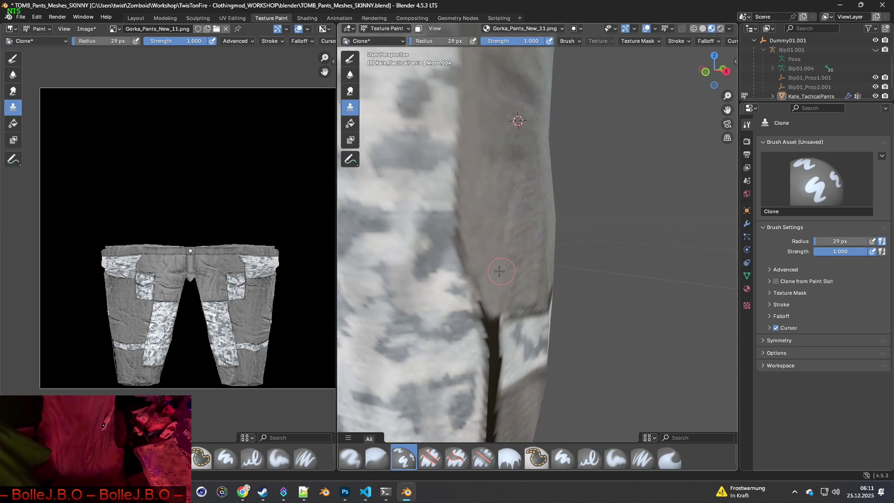
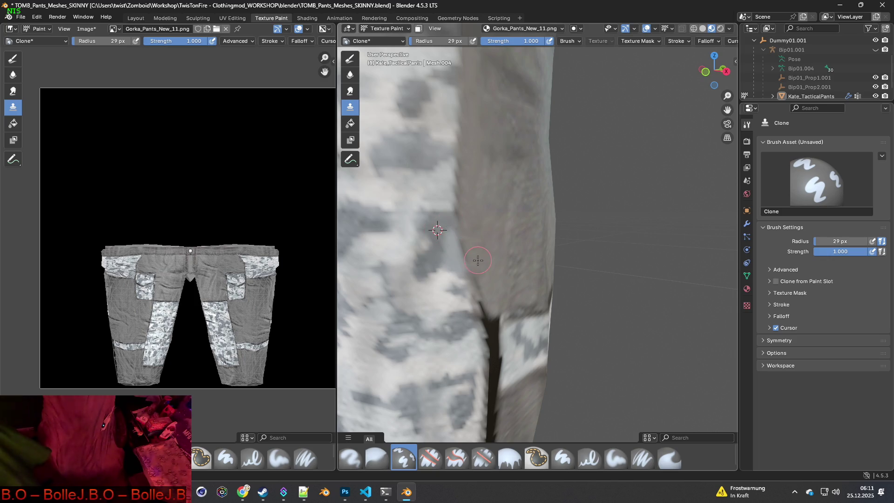
Clone surrounding fabric texture over the top of the dark seam on the pants leg.
shift+middle_drag(486, 269, 438, 188)
middle_drag(467, 268, 512, 225)
mouse_move(521, 297)
mouse_down()
mouse_move(496, 242)
mouse_move(506, 234)
mouse_up()
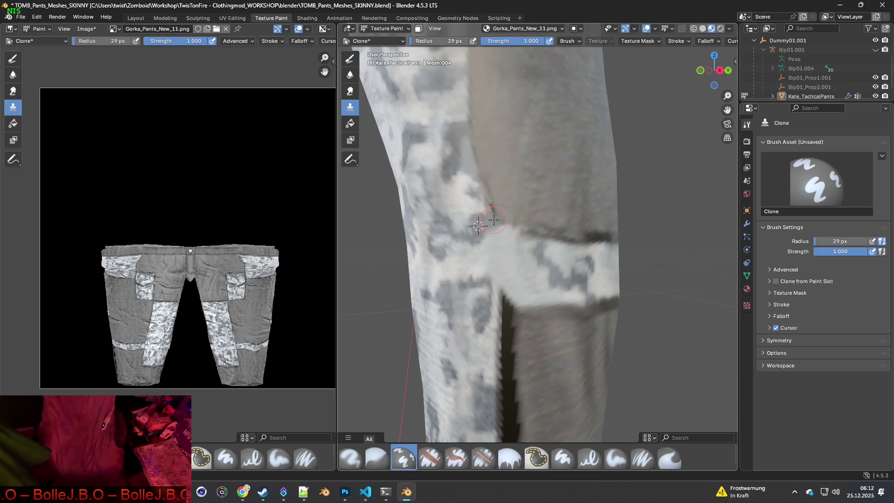
mouse_move(510, 270)
middle_down()
mouse_move(494, 284)
mouse_move(489, 255)
middle_up()
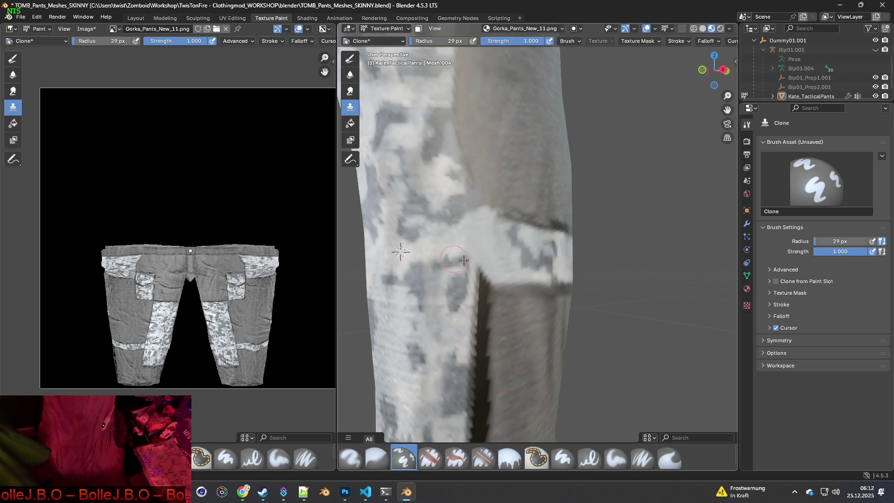
drag(479, 268, 472, 339)
mouse_move(507, 315)
middle_down()
mouse_move(491, 318)
mouse_move(528, 328)
mouse_move(533, 295)
middle_up()
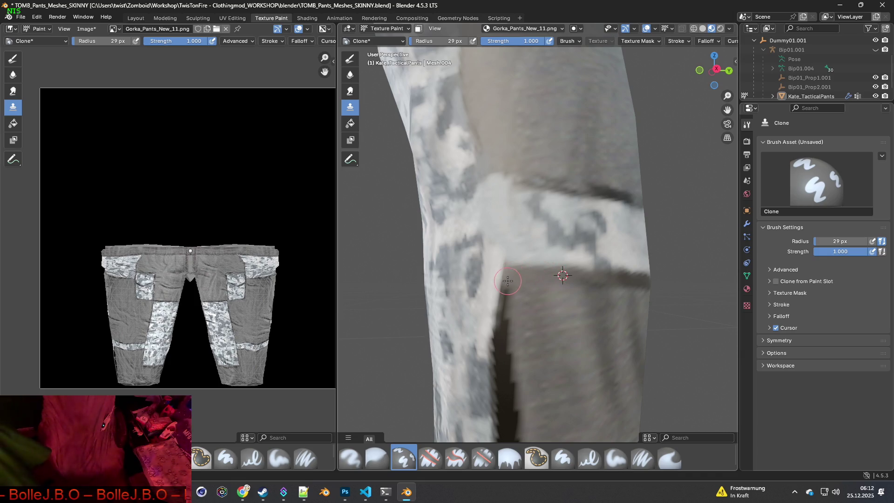
Clone fabric from beside the seam down along the pants edge.
ctrl+click(549, 301)
drag(512, 294, 505, 337)
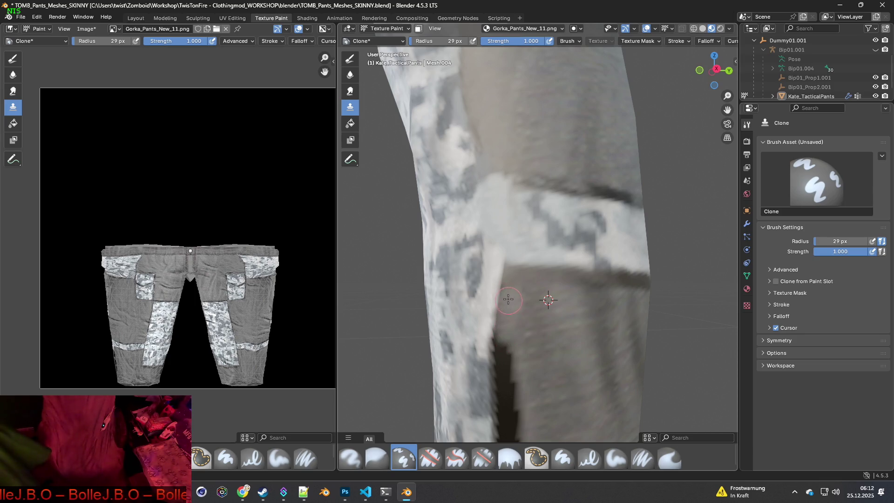
drag(506, 300, 500, 387)
ctrl+click(556, 322)
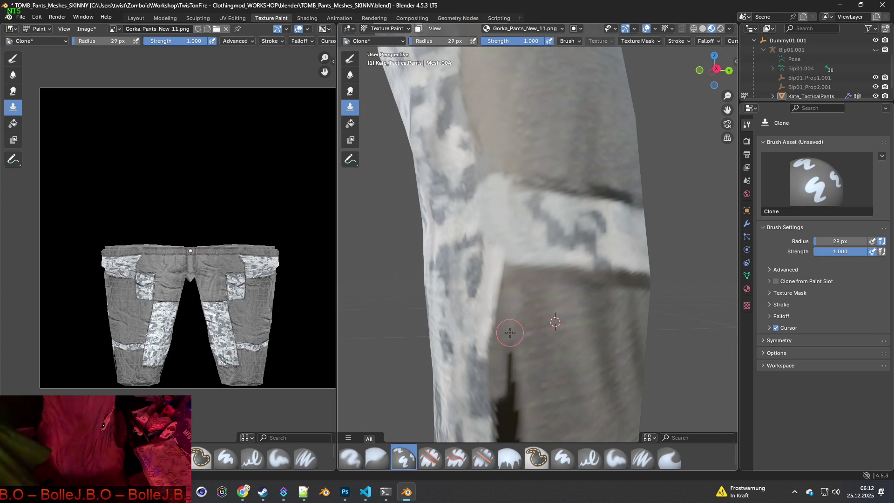
mouse_move(533, 324)
mouse_down()
mouse_move(516, 331)
mouse_move(523, 379)
mouse_up()
middle_drag(523, 379, 533, 354)
Grey out the dark wedge along the seam from fresh clone sources.
ctrl+click(529, 269)
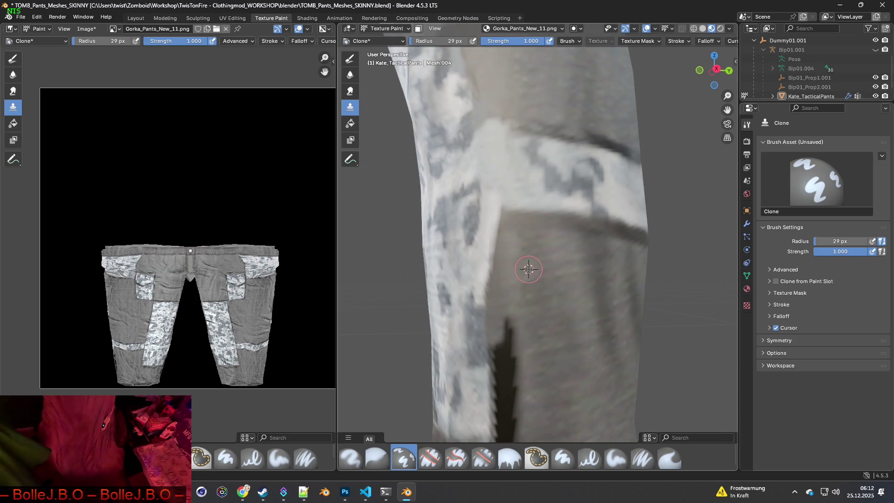
mouse_move(509, 307)
mouse_down()
mouse_move(510, 353)
mouse_move(508, 326)
mouse_up()
ctrl+click(538, 289)
drag(507, 288, 513, 398)
mouse_move(514, 398)
middle_down()
mouse_move(532, 309)
mouse_move(524, 256)
middle_up()
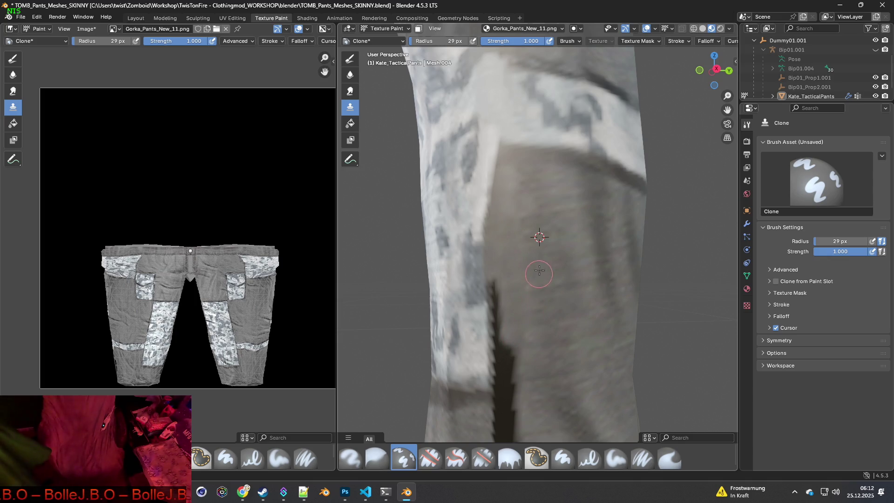
Clone over the dark notch and further down the seam.
ctrl+click(550, 235)
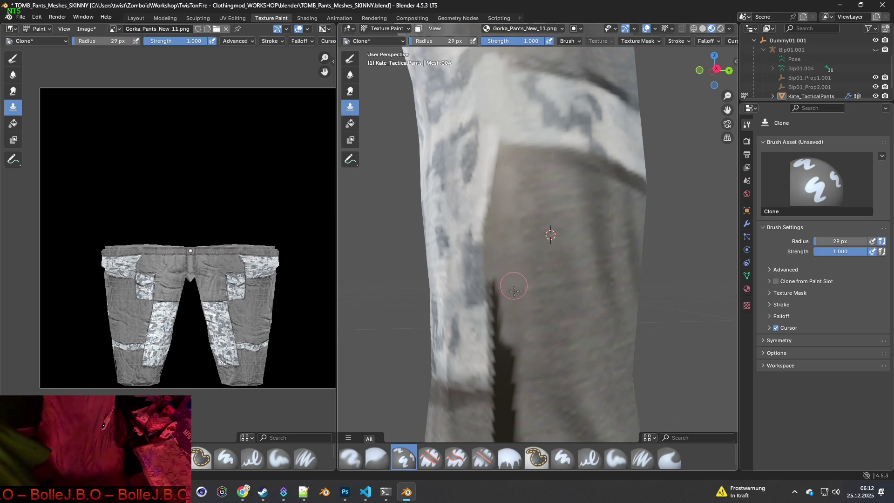
drag(495, 235, 502, 396)
ctrl+click(547, 288)
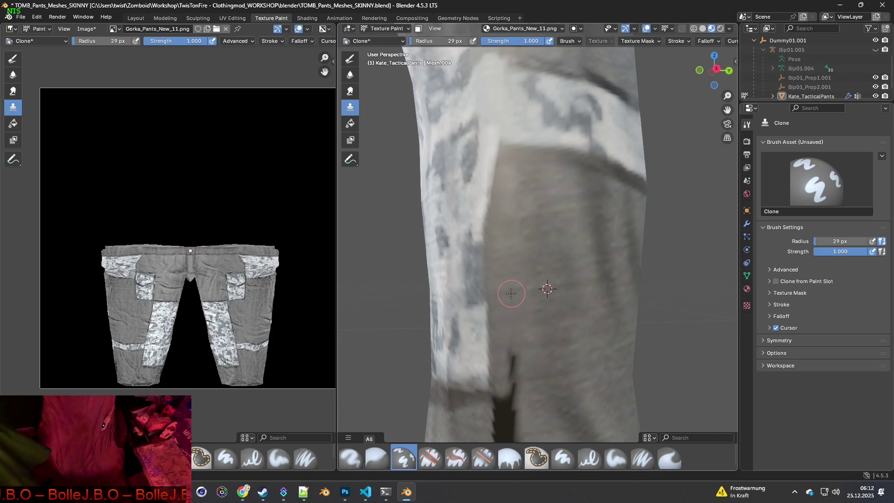
mouse_move(509, 293)
mouse_down()
mouse_move(515, 395)
mouse_move(535, 409)
mouse_up()
mouse_move(535, 409)
middle_down()
mouse_move(521, 267)
mouse_move(548, 247)
middle_up()
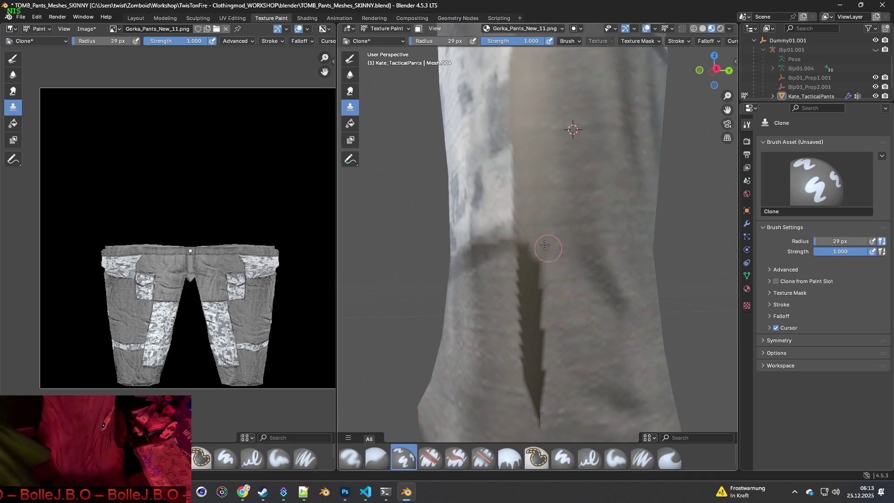
Clone over the remaining jagged shadow on the lower seam.
ctrl+click(573, 224)
drag(526, 232, 531, 321)
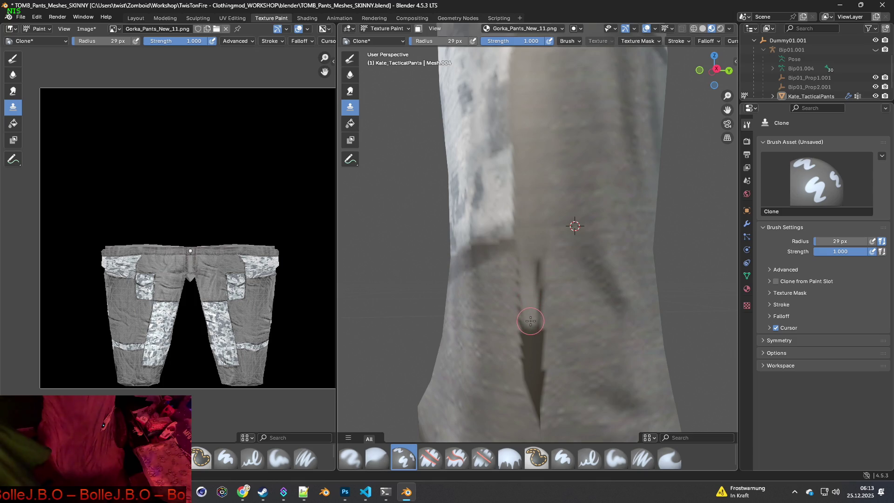
ctrl+click(560, 229)
drag(540, 283, 540, 326)
ctrl+click(546, 230)
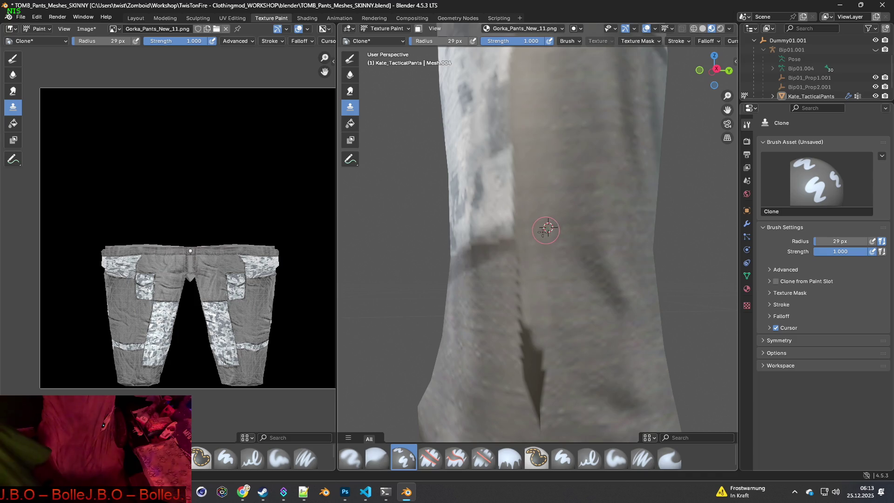
drag(535, 277, 542, 393)
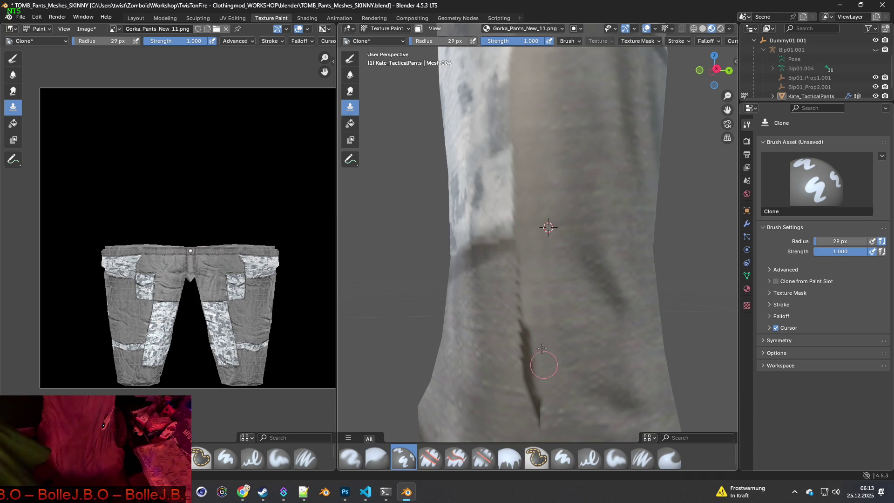
drag(531, 296, 529, 382)
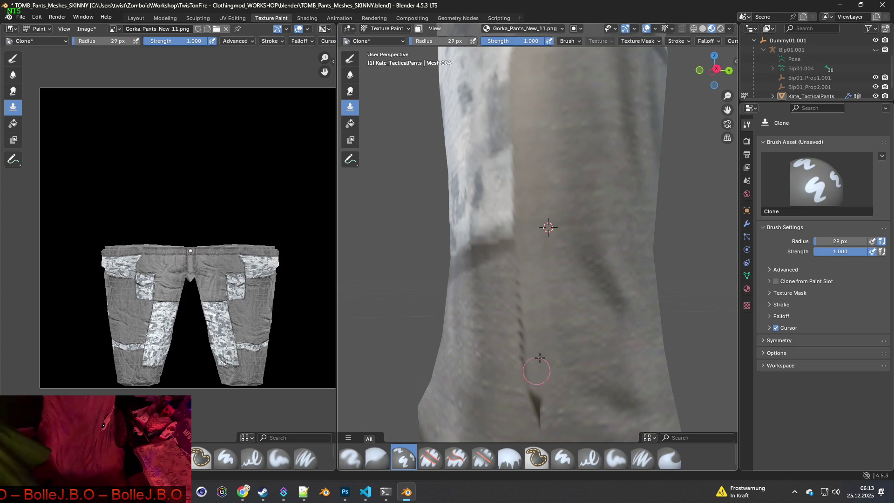
Clone fabric from beside the front crease over the crease.
ctrl+click(497, 276)
drag(518, 277, 528, 391)
shift+middle_drag(528, 391, 505, 245)
ctrl+click(503, 243)
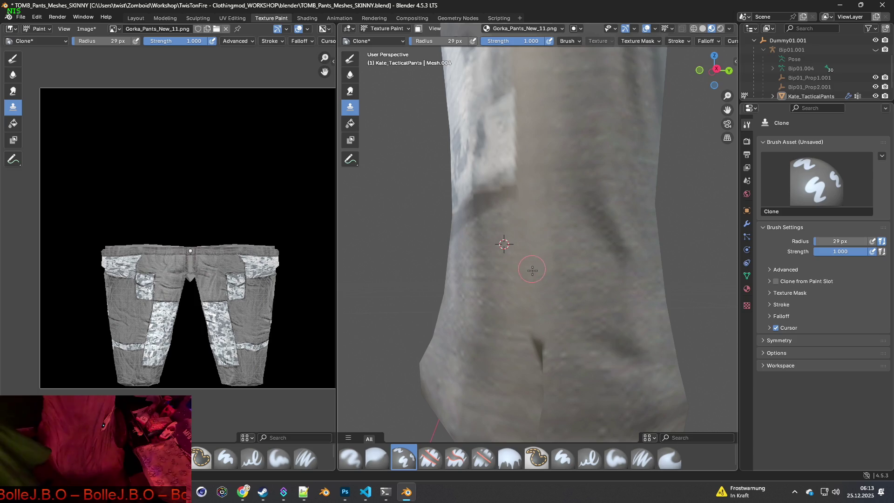
ctrl+click(504, 262)
drag(541, 268, 544, 379)
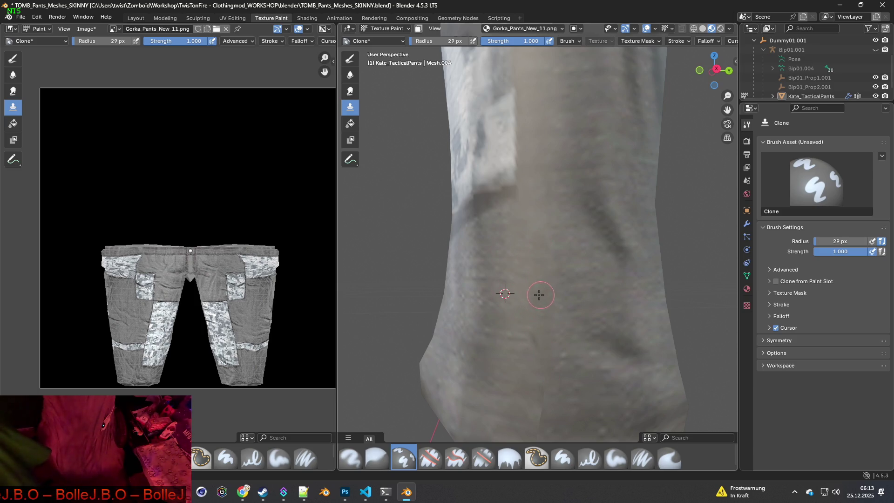
Zoom out and orbit to view both legs together.
mouse_move(535, 365)
middle_down()
mouse_move(555, 336)
mouse_move(540, 275)
middle_up()
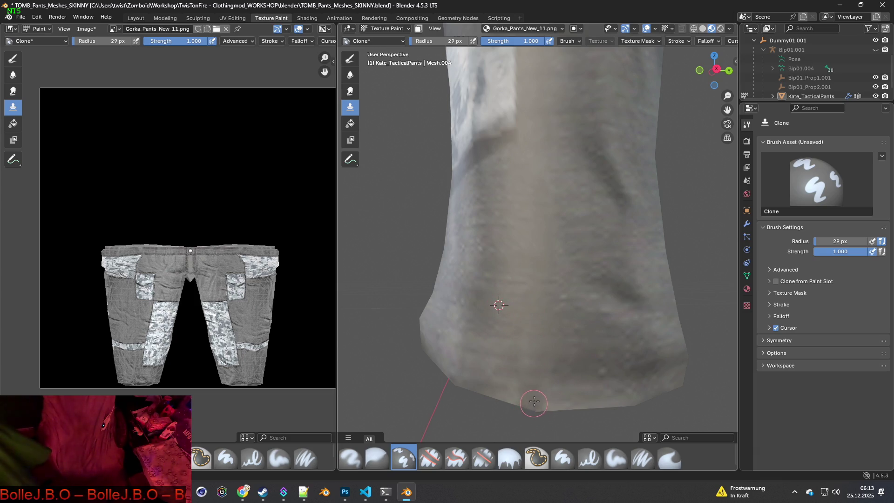
scroll(539, 261, down, 4)
middle_drag(566, 258, 520, 227)
mouse_move(526, 195)
middle_down()
mouse_move(601, 191)
mouse_move(589, 200)
mouse_move(471, 198)
mouse_move(582, 201)
mouse_move(512, 201)
mouse_move(563, 206)
mouse_move(477, 209)
mouse_move(481, 200)
middle_up()
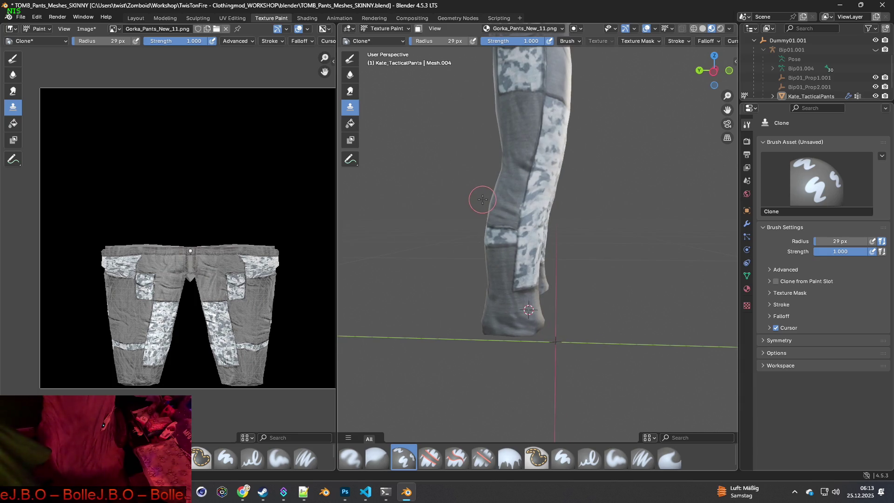
mouse_move(483, 199)
middle_down()
mouse_move(579, 207)
mouse_move(441, 223)
middle_up()
scroll(496, 169, up, 5)
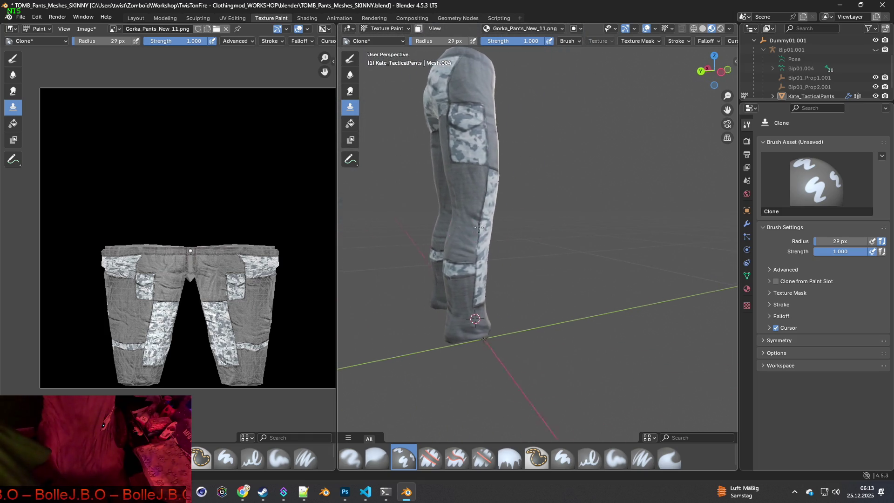
scroll(496, 170, up, 6)
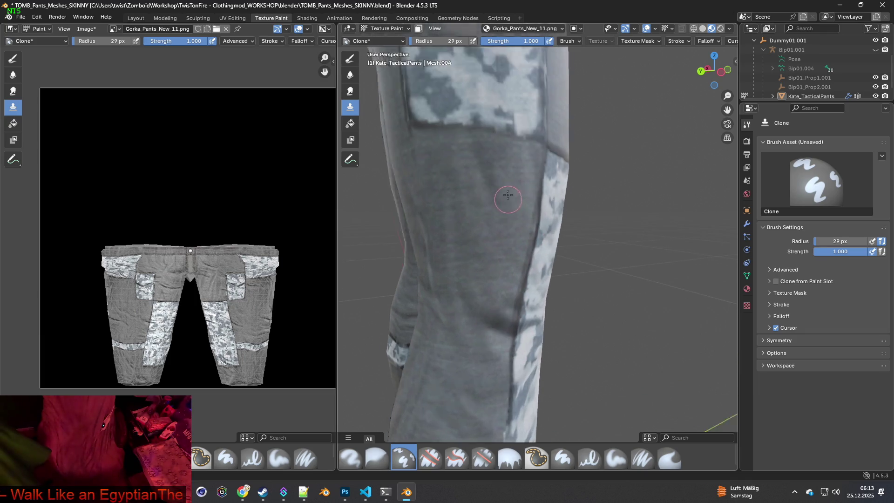
mouse_move(491, 247)
middle_down()
mouse_move(569, 240)
mouse_move(540, 289)
mouse_move(593, 296)
mouse_move(587, 342)
mouse_move(516, 336)
mouse_move(552, 256)
mouse_move(520, 237)
middle_up()
scroll(460, 228, down, 6)
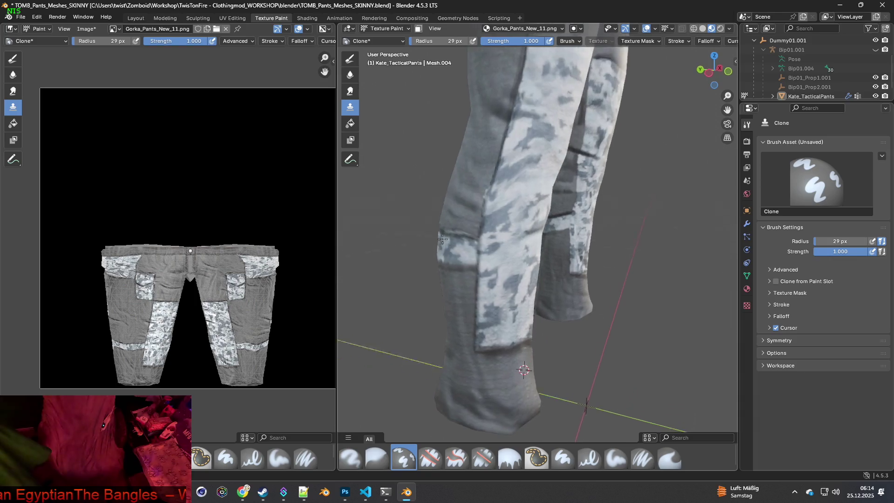
middle_drag(511, 185, 564, 206)
mouse_move(573, 172)
middle_down()
mouse_move(539, 215)
mouse_move(470, 233)
mouse_move(502, 121)
mouse_move(590, 179)
mouse_move(479, 204)
mouse_move(477, 189)
mouse_move(557, 204)
mouse_move(572, 187)
mouse_move(512, 200)
mouse_move(482, 192)
mouse_move(615, 254)
mouse_move(504, 214)
mouse_move(594, 238)
mouse_move(582, 219)
middle_up()
scroll(578, 175, up, 5)
scroll(539, 214, up, 5)
scroll(520, 141, down, 4)
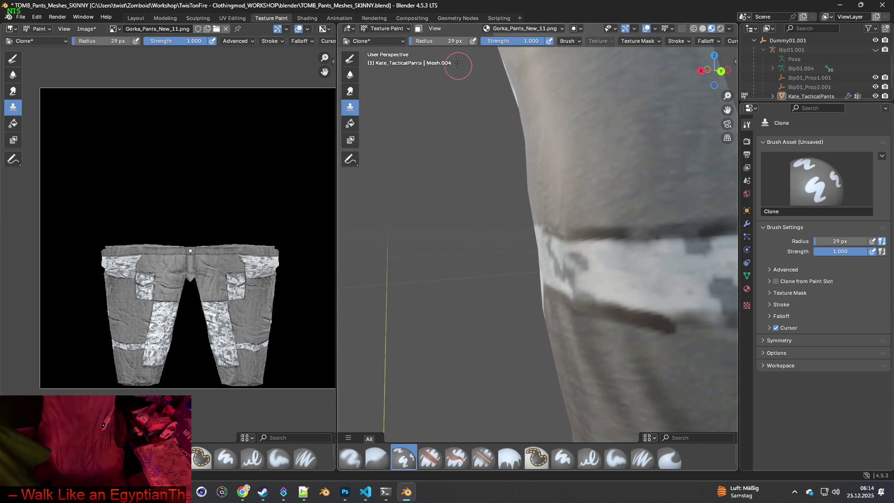
click(616, 457)
Sample the dark seam colour, extend the seam line leftward, and shrink the brush to 14 px.
mouse_move(576, 307)
middle_down()
mouse_move(617, 312)
mouse_move(591, 345)
mouse_move(560, 338)
middle_up()
scroll(545, 301, up, 4)
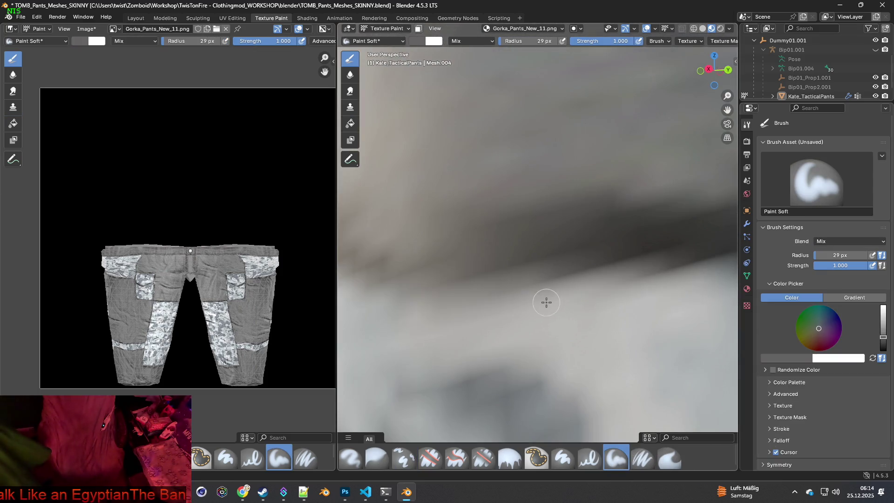
scroll(560, 295, down, 3)
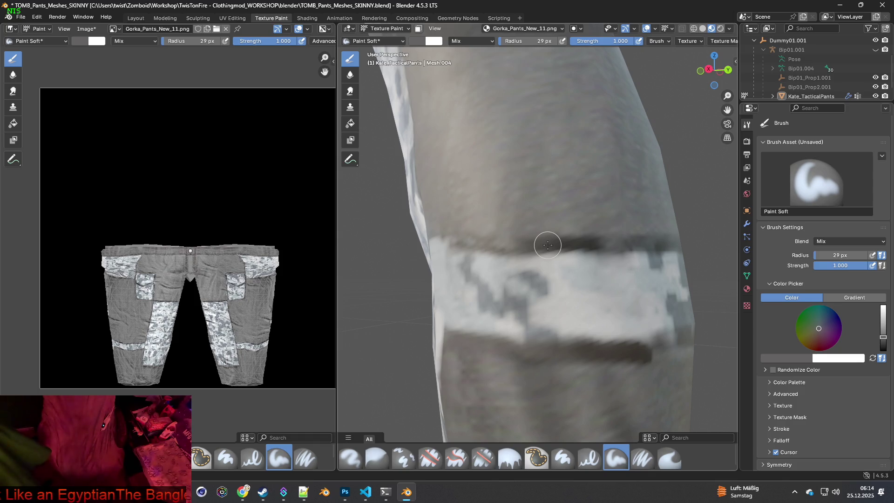
key(s)
middle_drag(523, 248, 565, 259)
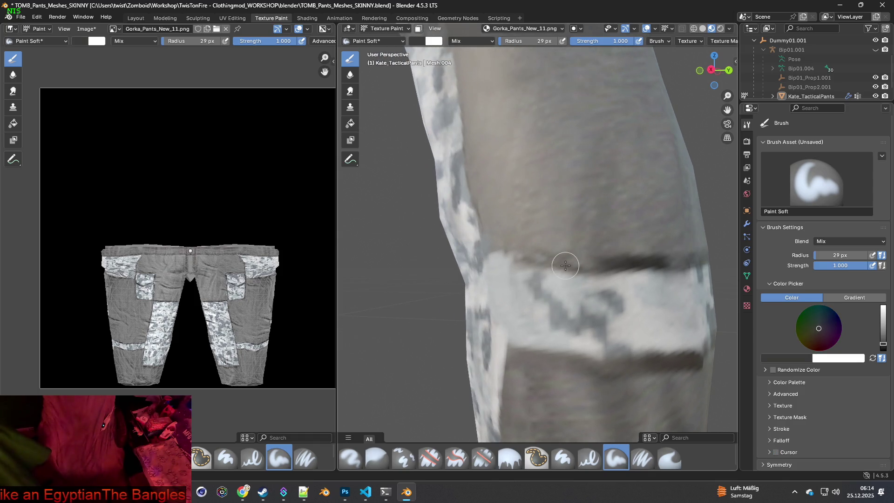
drag(606, 264, 568, 260)
drag(507, 42, 493, 42)
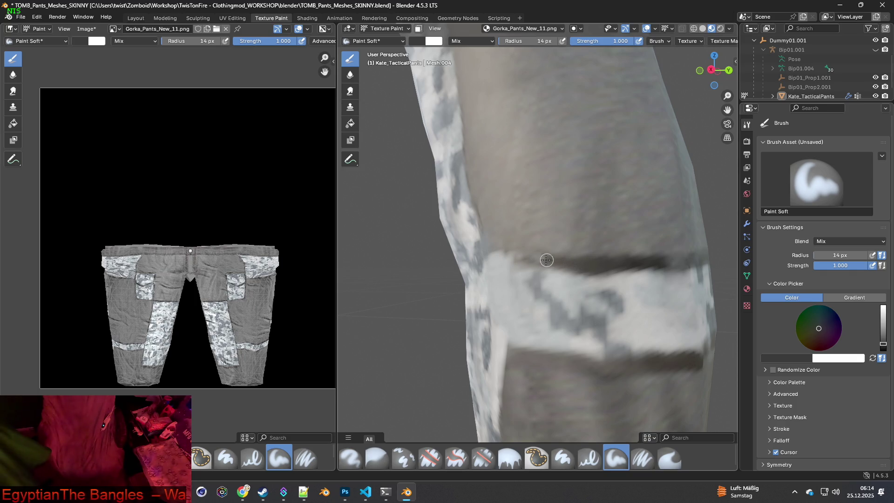
Darken the seam line above the camo band on both sides of the leg.
middle_drag(628, 275, 549, 275)
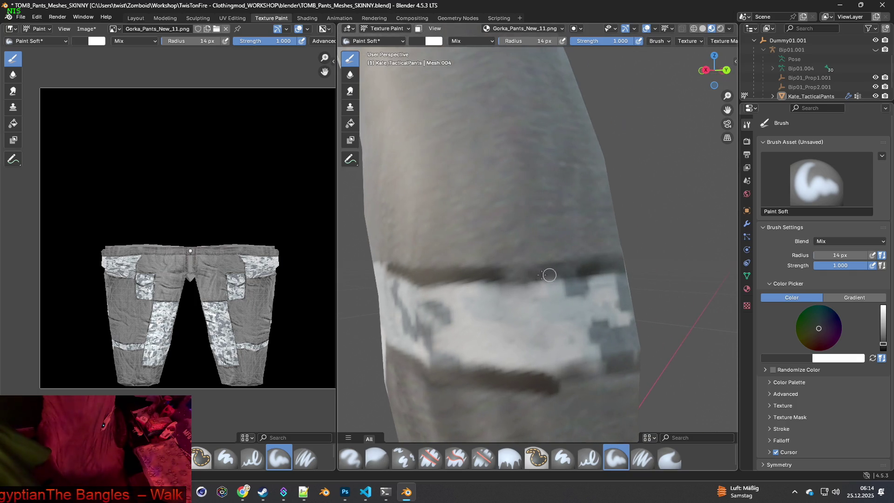
drag(502, 273, 566, 269)
drag(497, 270, 585, 265)
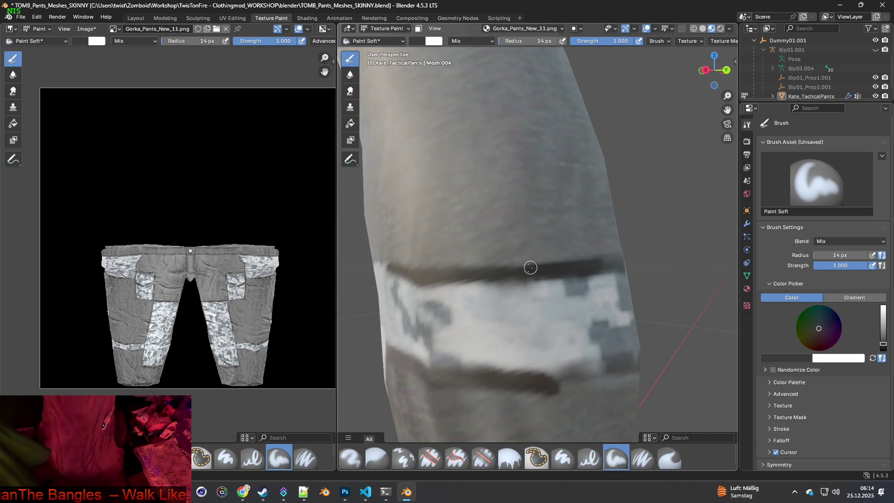
mouse_move(489, 265)
middle_down()
mouse_move(441, 275)
mouse_move(470, 273)
mouse_move(456, 274)
middle_up()
drag(411, 271, 466, 271)
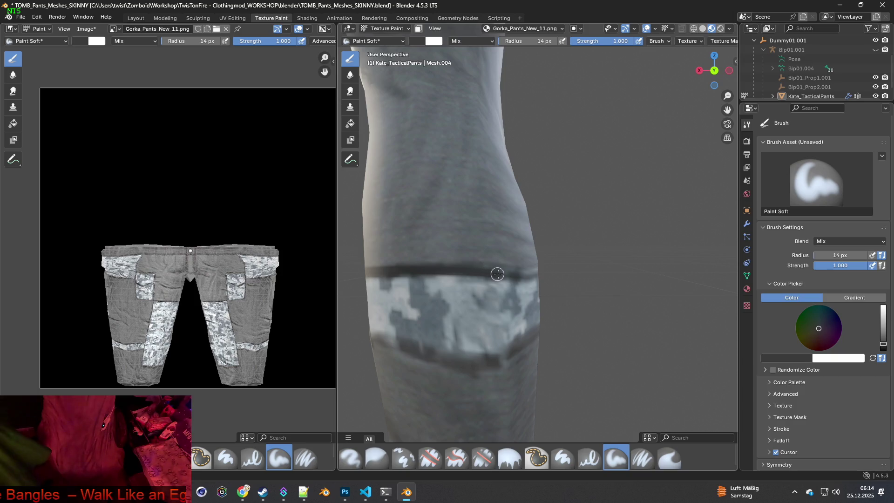
Paint a dark line along the knee band's lower seam.
middle_drag(508, 275, 540, 299)
scroll(540, 299, up, 2)
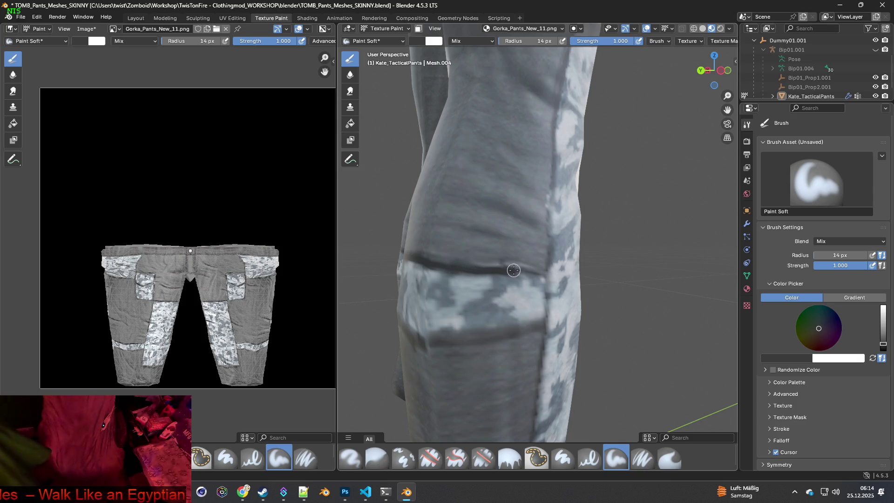
drag(544, 327, 444, 342)
mouse_move(435, 342)
middle_down()
mouse_move(545, 274)
mouse_move(525, 278)
middle_up()
scroll(545, 274, up, 5)
drag(533, 268, 448, 269)
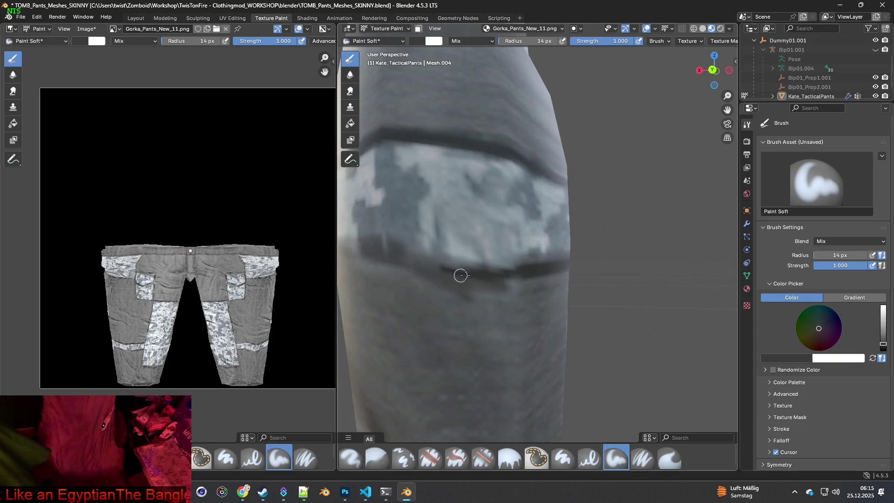
mouse_move(534, 269)
mouse_down()
mouse_move(392, 251)
mouse_move(523, 268)
mouse_up()
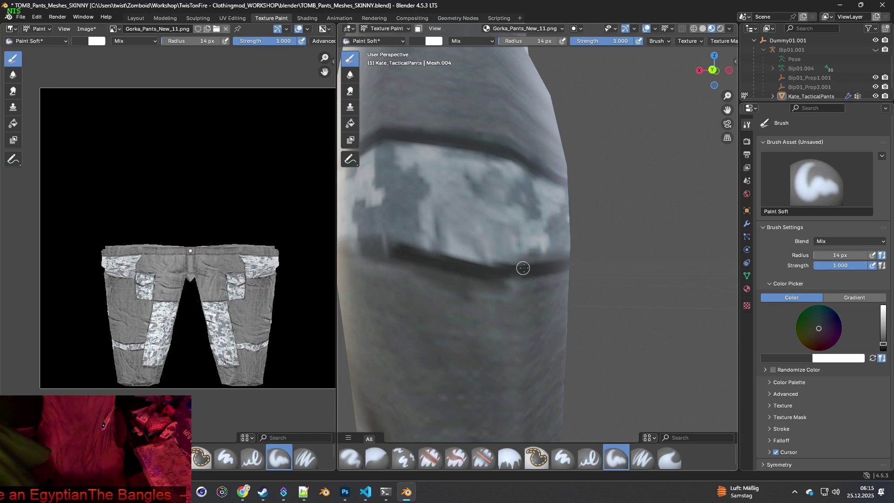
Continue the lower seam line leftward so it runs unbroken beneath the band.
middle_drag(456, 266, 524, 276)
mouse_move(415, 260)
mouse_down()
mouse_move(523, 258)
mouse_move(424, 264)
mouse_up()
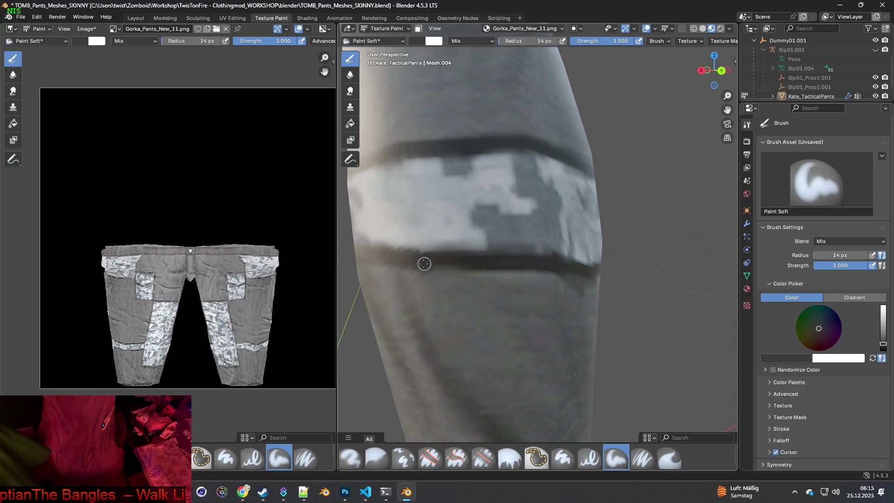
middle_drag(437, 266, 539, 266)
drag(470, 270, 386, 263)
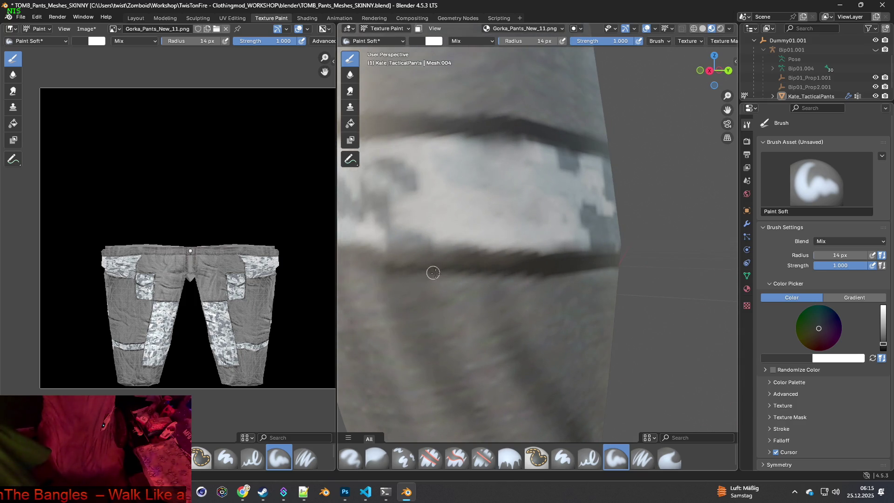
scroll(428, 269, down, 3)
drag(489, 256, 428, 252)
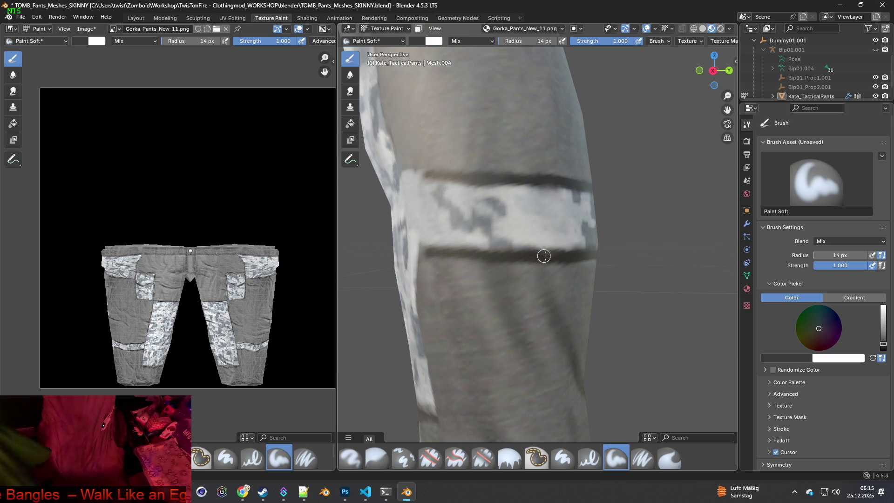
scroll(544, 256, down, 3)
middle_drag(545, 261, 554, 277)
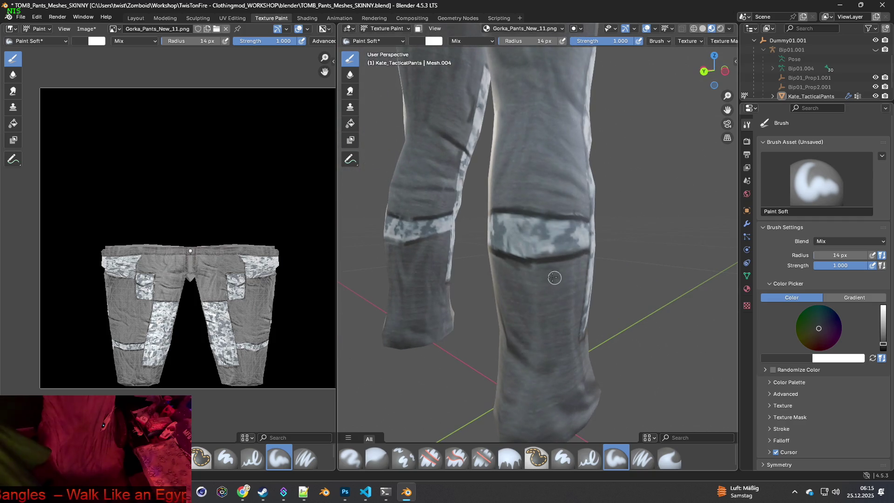
Sample the light-grey cloth colour and orbit around the leg.
scroll(554, 278, up, 5)
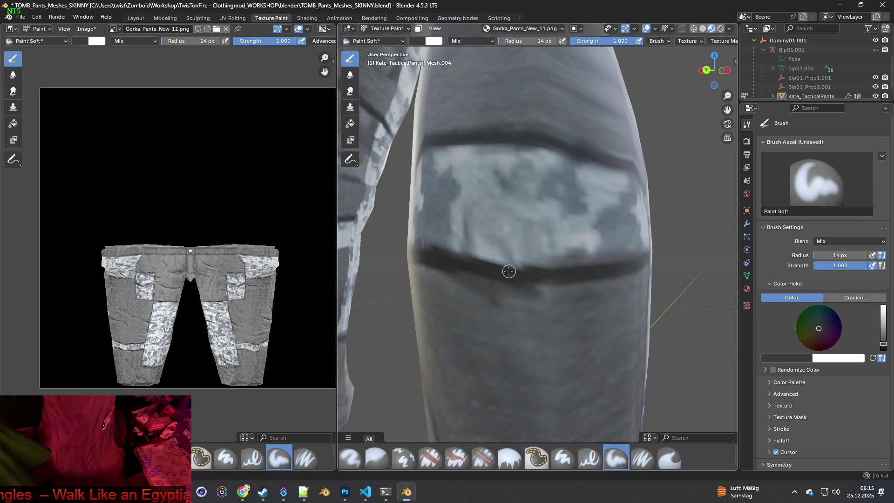
mouse_move(571, 280)
middle_down()
mouse_move(585, 273)
mouse_move(570, 272)
mouse_move(599, 267)
mouse_move(587, 279)
mouse_move(625, 276)
mouse_move(513, 270)
mouse_move(489, 273)
mouse_move(550, 294)
mouse_move(493, 300)
mouse_move(471, 291)
mouse_move(487, 288)
middle_up()
scroll(463, 268, down, 4)
scroll(484, 266, down, 4)
scroll(536, 301, up, 5)
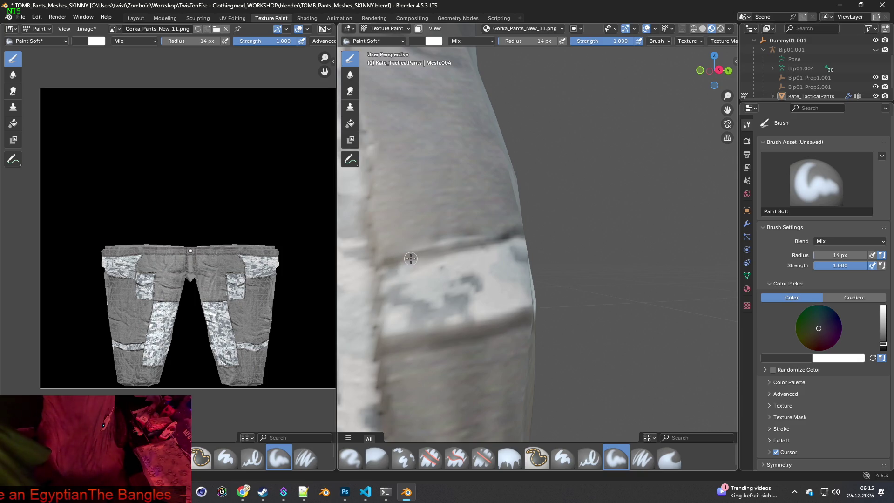
key(s)
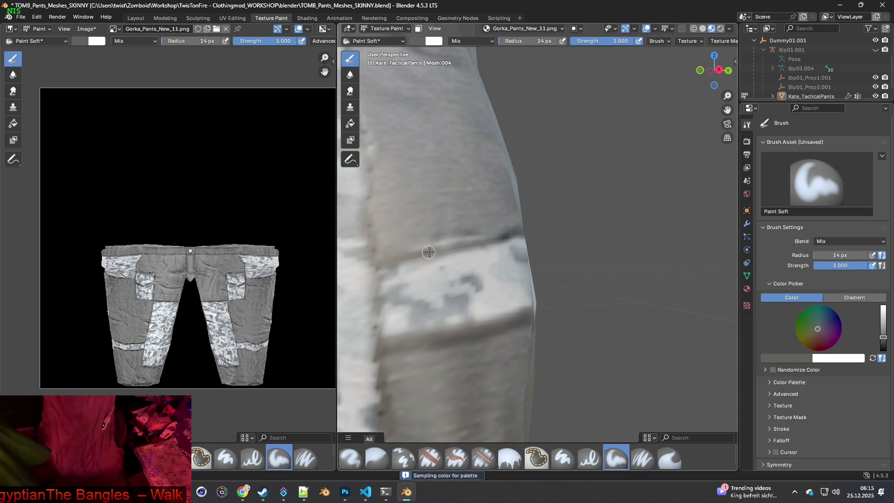
middle_drag(481, 244, 415, 260)
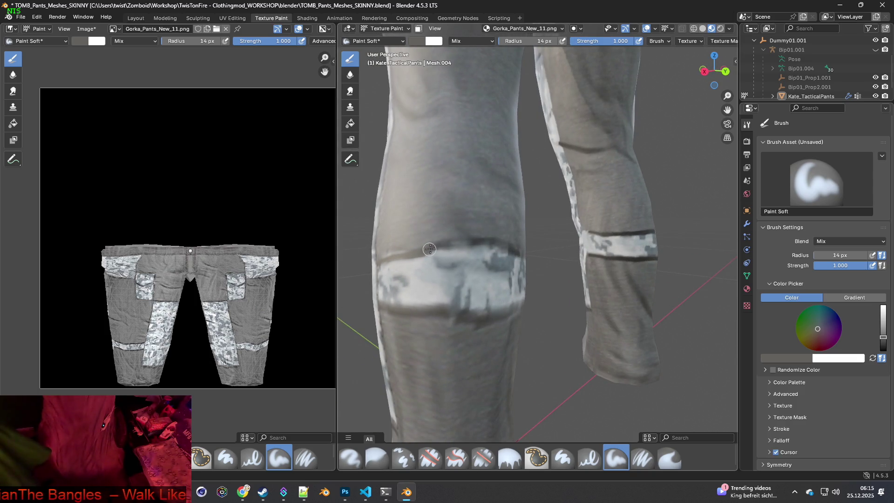
middle_drag(472, 242, 483, 238)
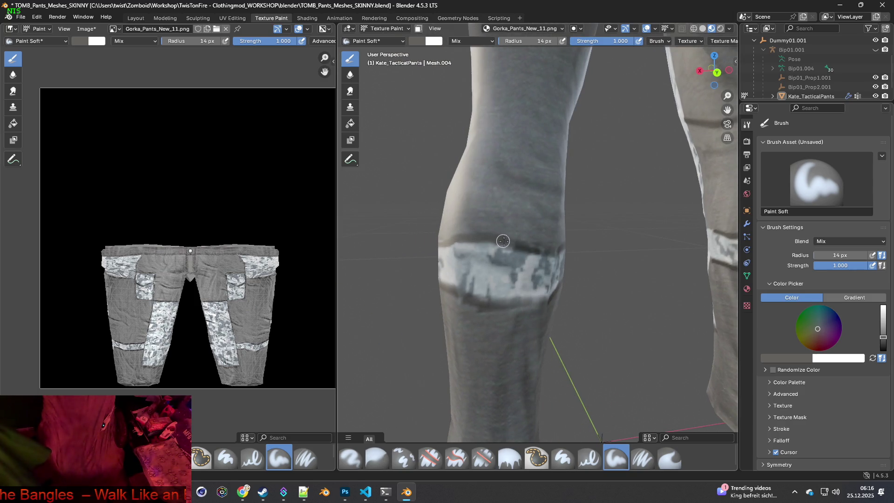
middle_drag(527, 248, 555, 254)
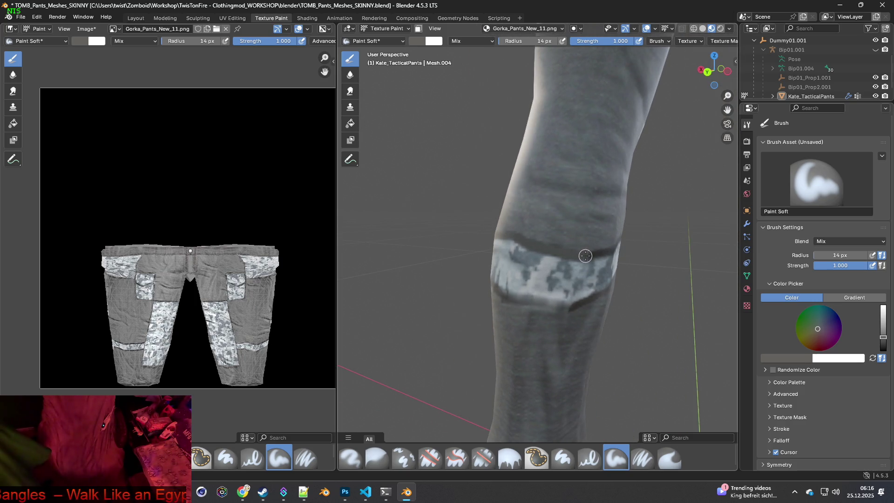
mouse_move(622, 261)
middle_down()
mouse_move(605, 265)
mouse_move(649, 261)
middle_up()
Sample a dark colour and paint the seam line above the knee band.
key(s)
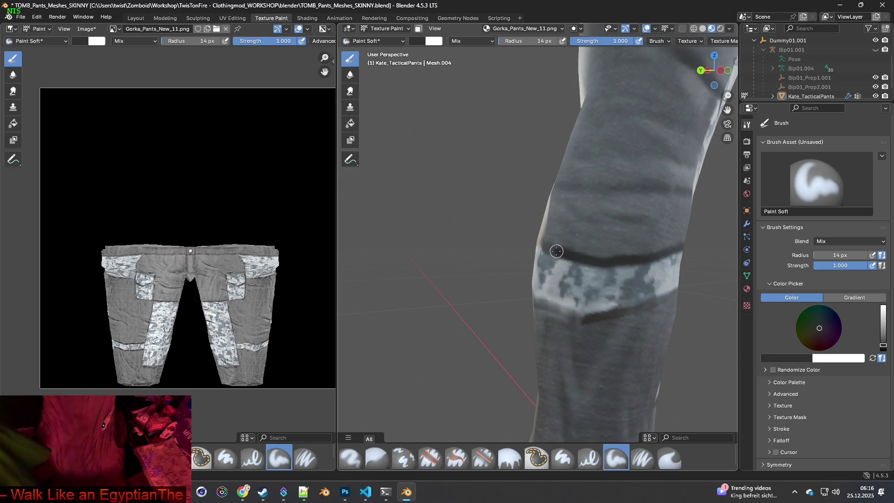
middle_drag(549, 250, 523, 249)
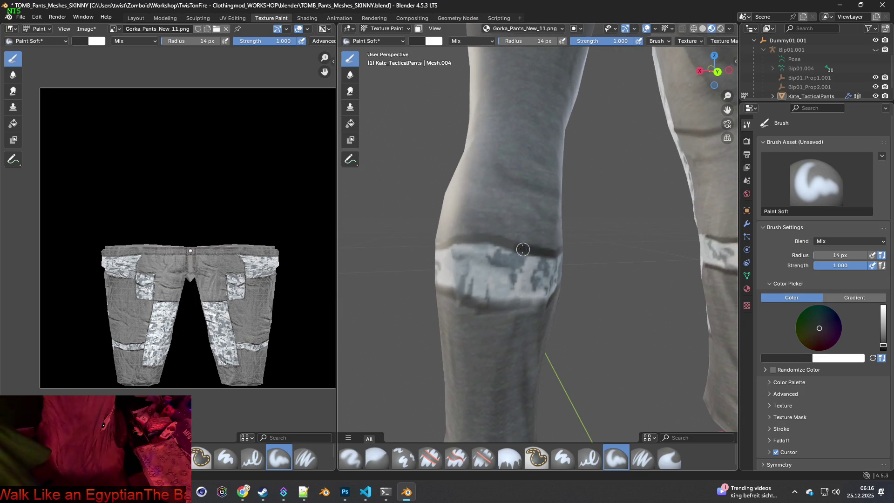
mouse_move(508, 287)
middle_down()
mouse_move(491, 304)
mouse_move(660, 291)
mouse_move(472, 279)
mouse_move(503, 250)
middle_up()
drag(496, 238, 460, 238)
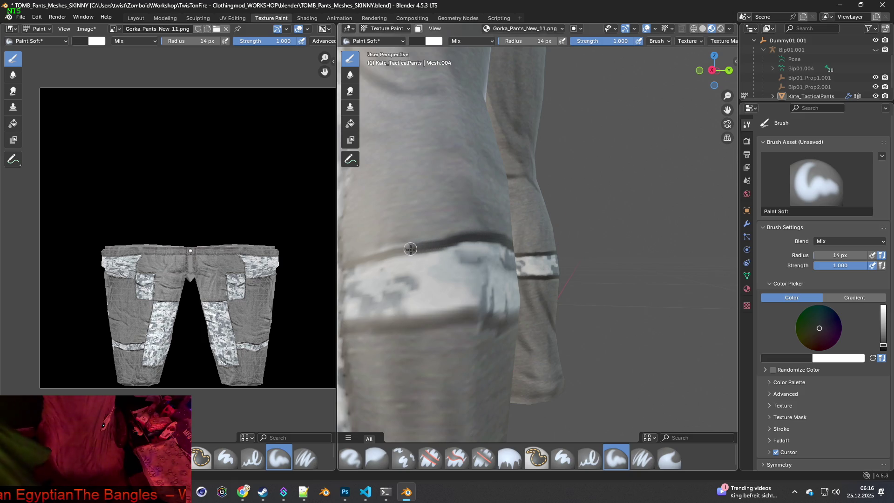
middle_drag(411, 250, 423, 269)
drag(464, 250, 392, 264)
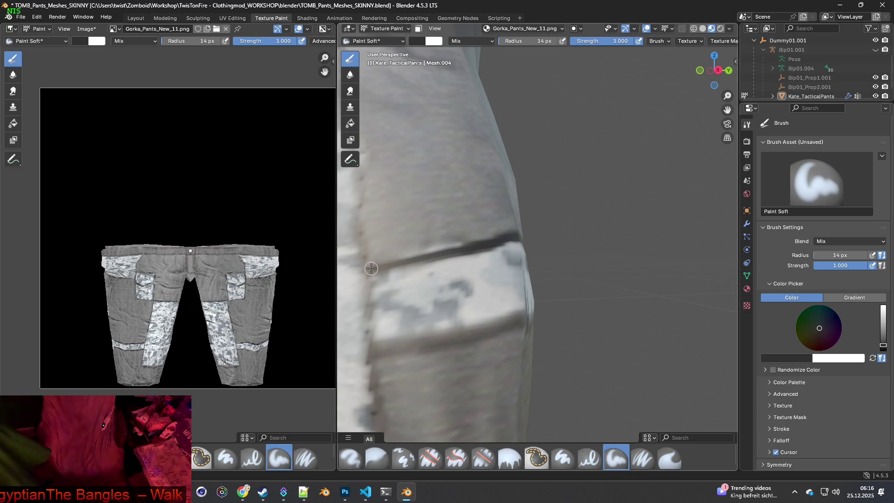
Paint a dark line along the seam under the knee band.
drag(381, 349, 515, 320)
mouse_move(515, 321)
middle_down()
mouse_move(432, 313)
mouse_move(471, 301)
middle_up()
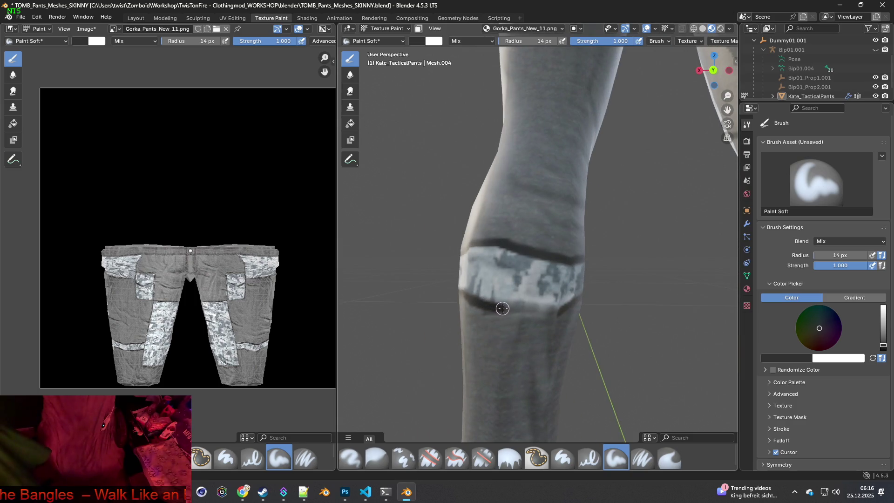
drag(517, 310, 536, 312)
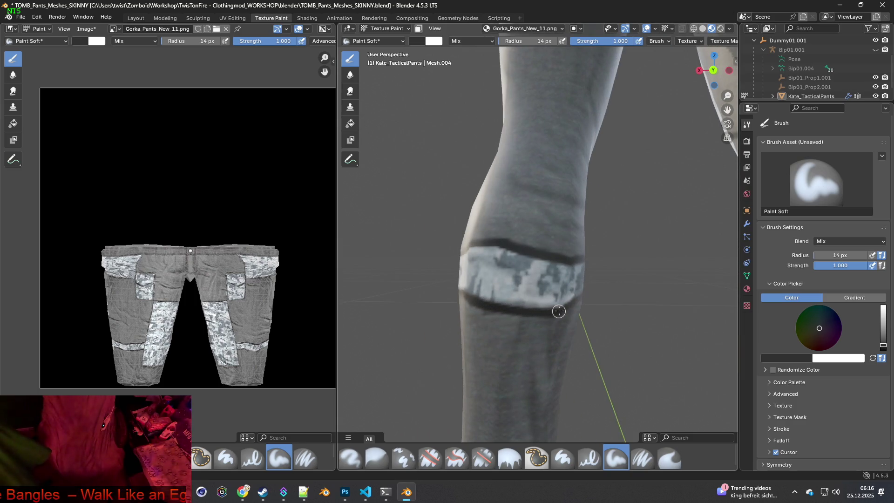
middle_drag(597, 308, 619, 322)
scroll(624, 324, up, 3)
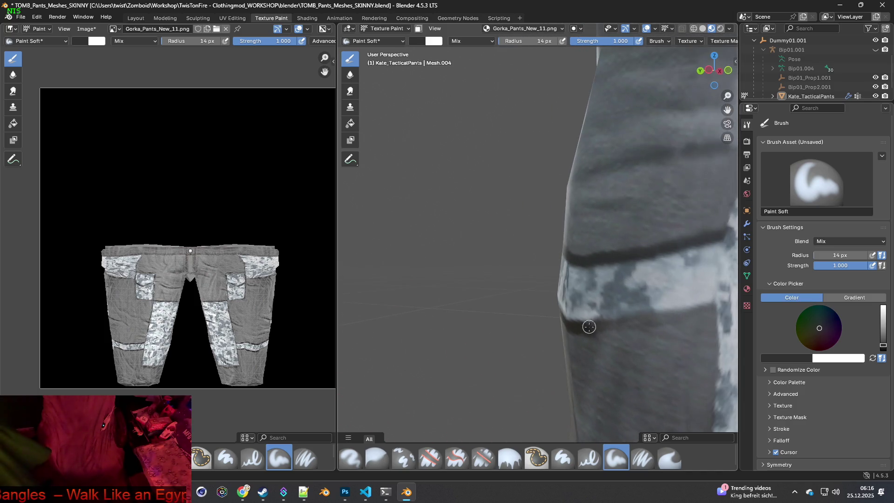
Sample near-black from the seam and stroke along the band's seam on the other leg.
key(s)
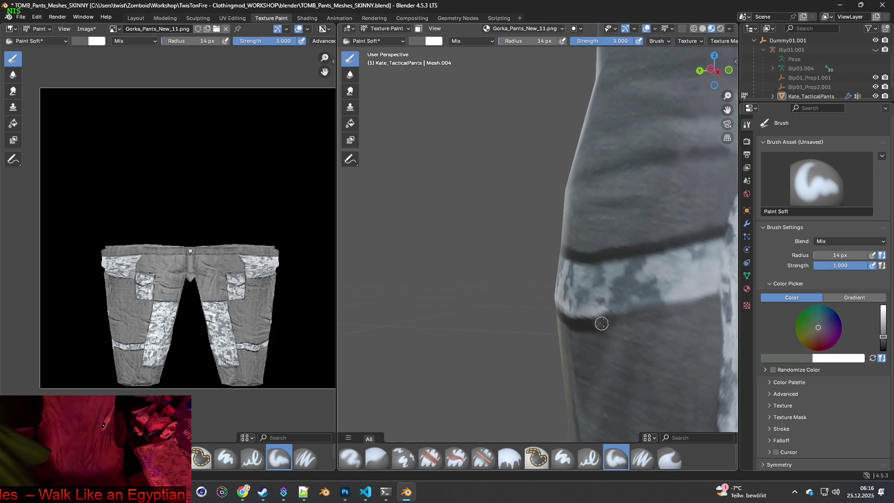
key(s)
drag(592, 324, 685, 305)
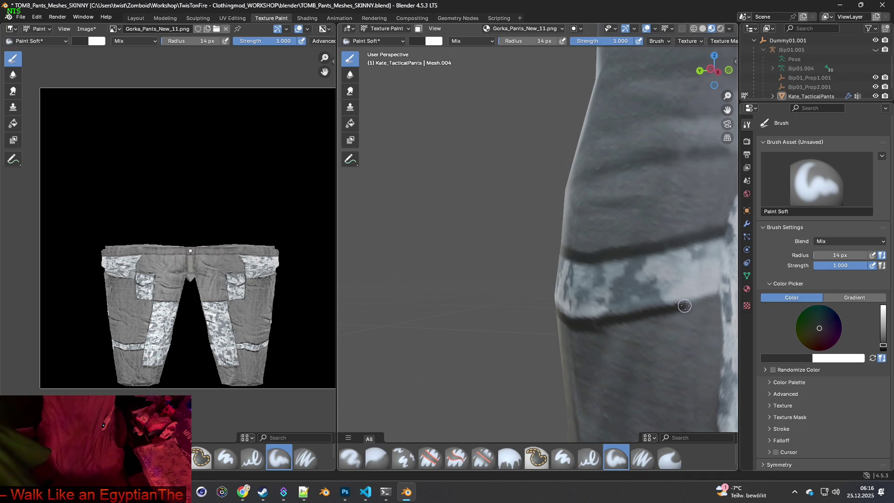
mouse_move(719, 298)
middle_down()
mouse_move(641, 321)
mouse_move(502, 305)
middle_up()
scroll(518, 305, down, 5)
scroll(583, 304, down, 3)
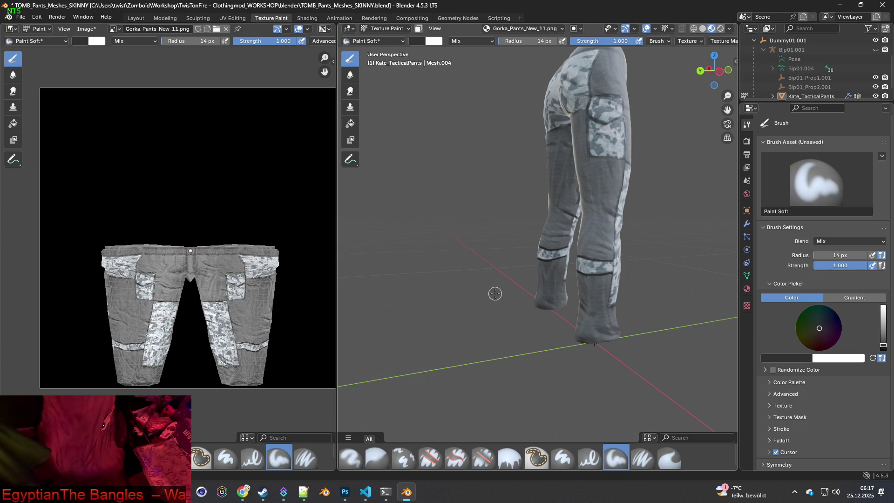
Orbit to the rear of the pants and switch to the Clone brush.
middle_drag(496, 300, 579, 295)
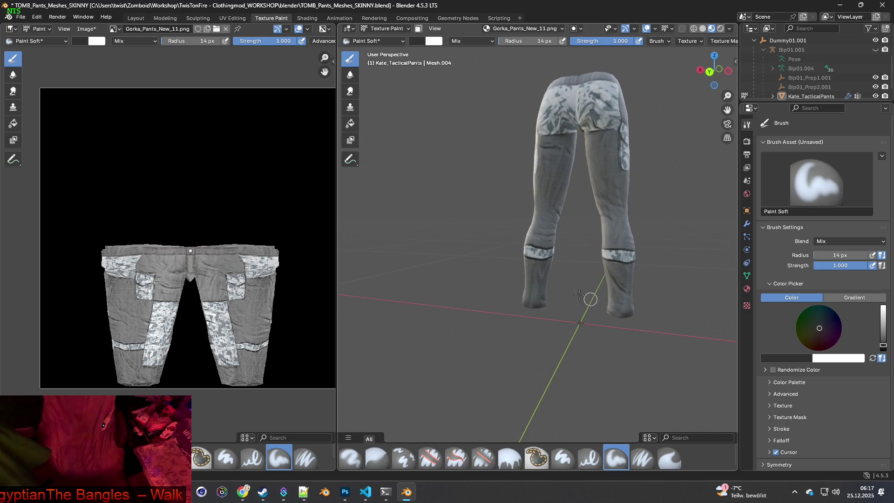
scroll(564, 253, up, 3)
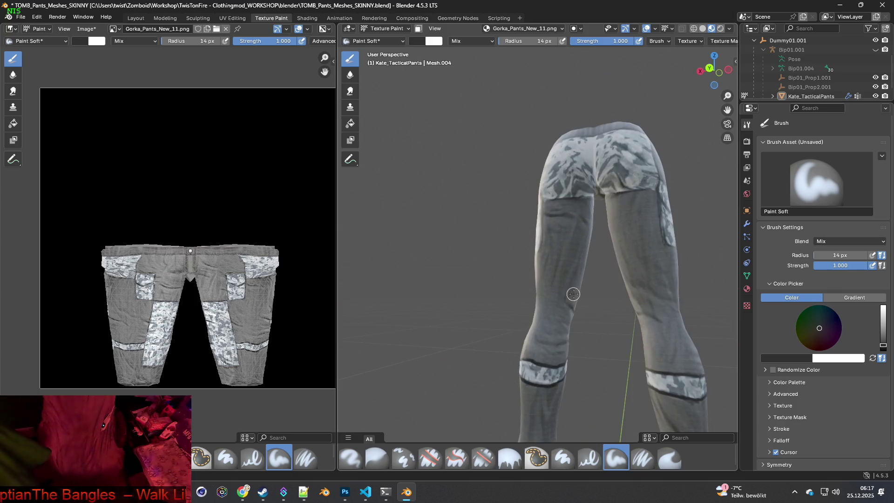
mouse_move(598, 332)
middle_down()
mouse_move(624, 345)
mouse_move(535, 329)
mouse_move(559, 320)
middle_up()
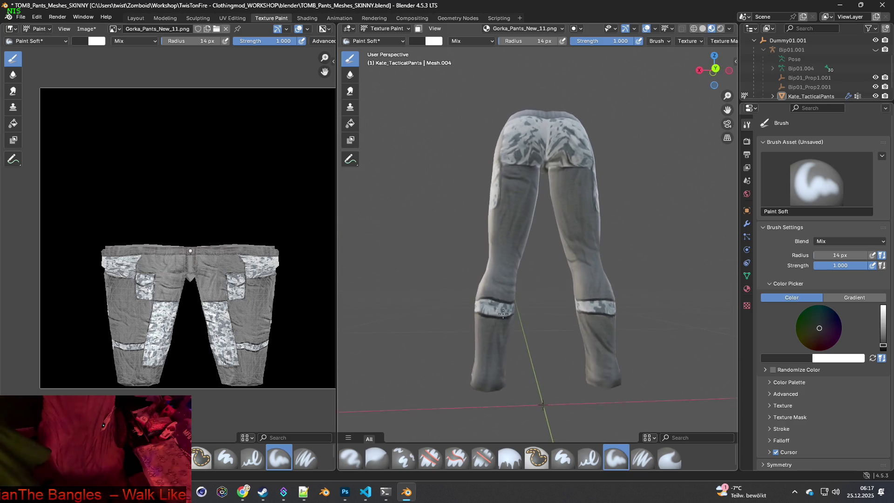
scroll(519, 281, up, 4)
scroll(520, 282, up, 3)
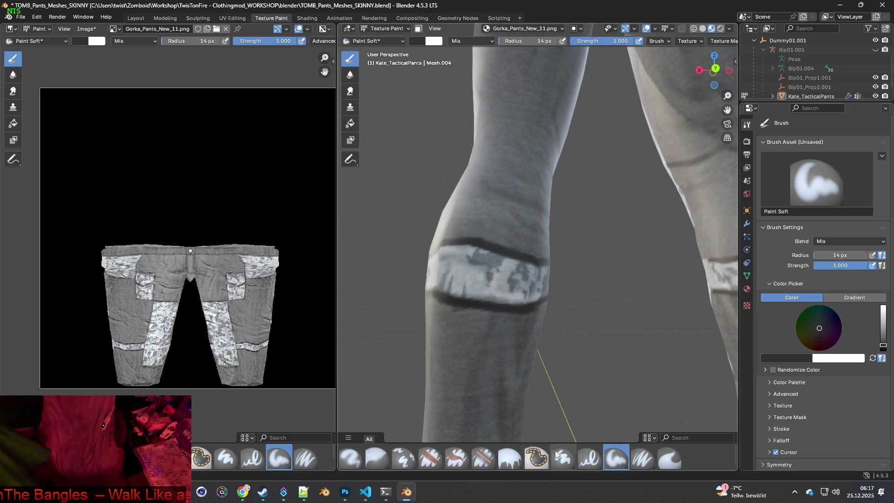
click(404, 457)
mouse_move(485, 343)
middle_down()
mouse_move(506, 350)
mouse_move(472, 322)
mouse_move(509, 343)
mouse_move(505, 328)
middle_up()
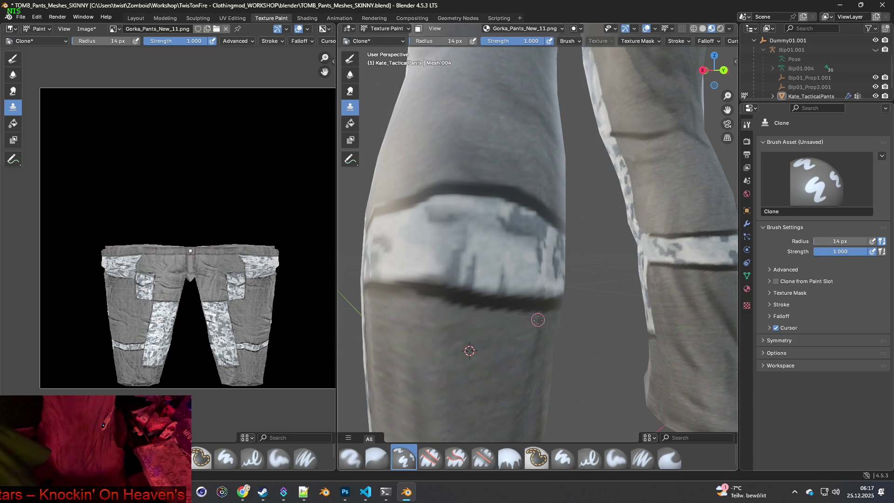
Set a clone source on the leg and clone fabric over the right knee band.
mouse_move(463, 318)
middle_down()
mouse_move(508, 337)
mouse_move(446, 309)
mouse_move(551, 320)
middle_up()
middle_drag(480, 284, 473, 259)
ctrl+click(477, 167)
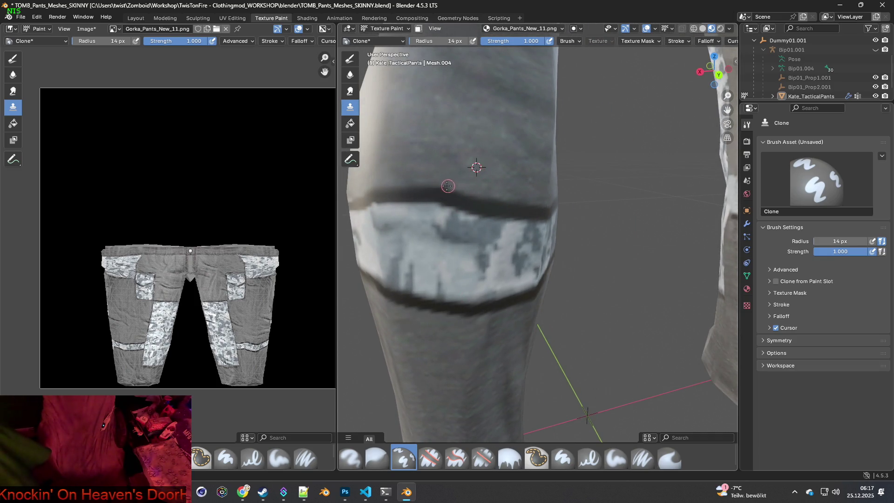
mouse_move(405, 181)
middle_down()
mouse_move(527, 202)
mouse_move(442, 193)
mouse_move(481, 205)
mouse_move(459, 233)
mouse_move(471, 243)
middle_up()
scroll(472, 243, up, 3)
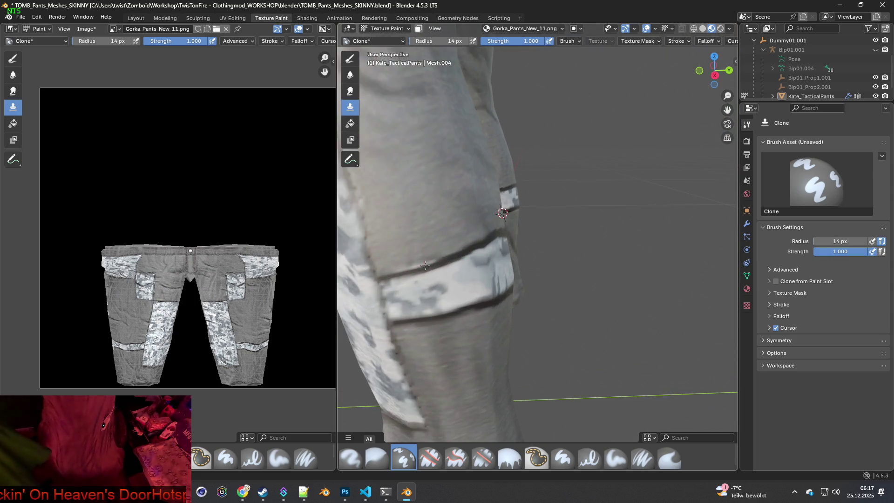
ctrl+click(493, 206)
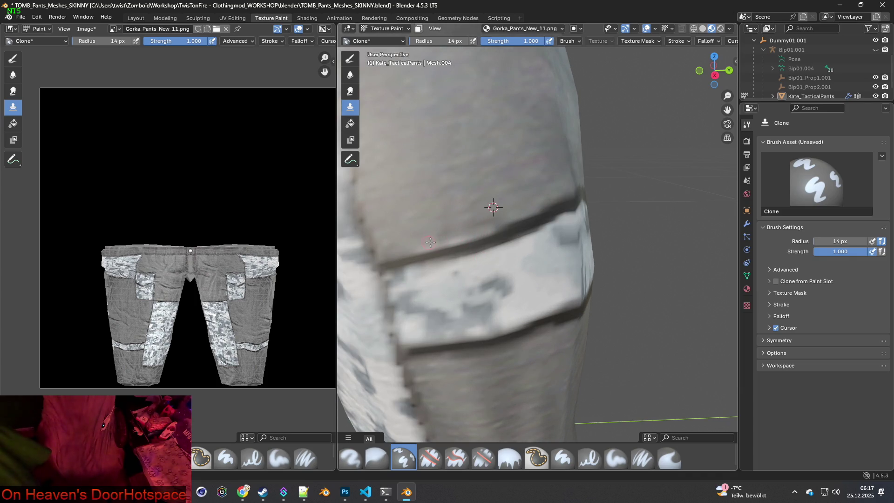
drag(458, 235, 482, 229)
Reset the clone source and clone-paint along the knee band's seam.
right_click(469, 207)
ctrl+click(458, 204)
drag(486, 229, 453, 236)
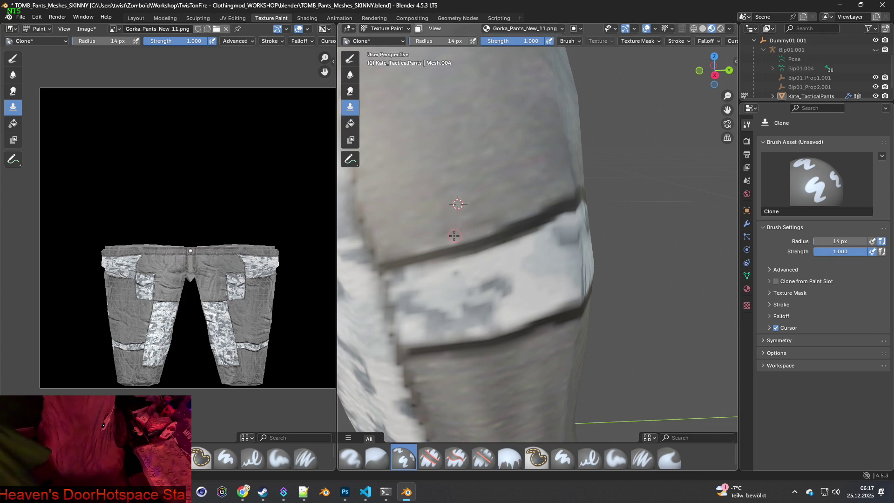
mouse_move(413, 248)
middle_down()
mouse_move(616, 258)
mouse_move(571, 252)
mouse_move(571, 281)
mouse_move(539, 262)
middle_up()
drag(539, 261, 493, 261)
ctrl+click(487, 270)
ctrl+click(586, 274)
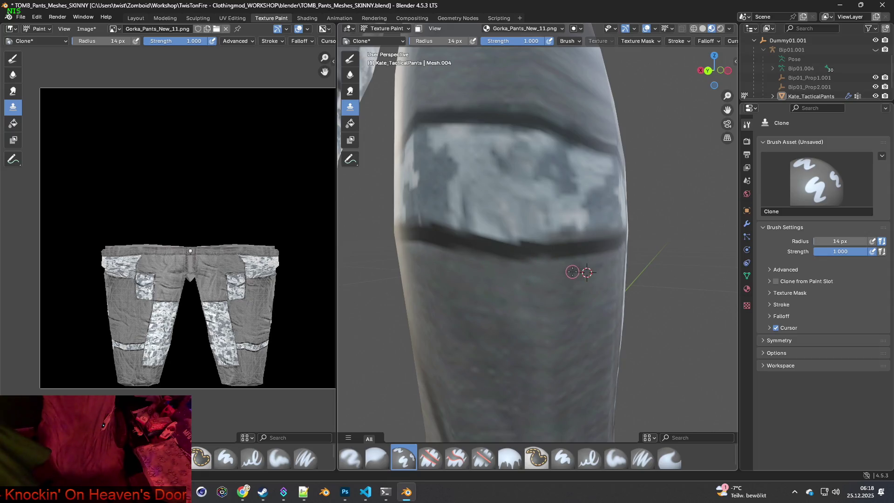
mouse_move(547, 269)
mouse_down()
mouse_move(533, 269)
mouse_move(541, 252)
mouse_up()
ctrl+click(572, 251)
Orbit out to the whole pants and tilt toward the waist button.
mouse_move(582, 273)
middle_down()
mouse_move(559, 267)
mouse_move(576, 266)
mouse_move(589, 228)
mouse_move(534, 293)
middle_up()
scroll(534, 293, down, 6)
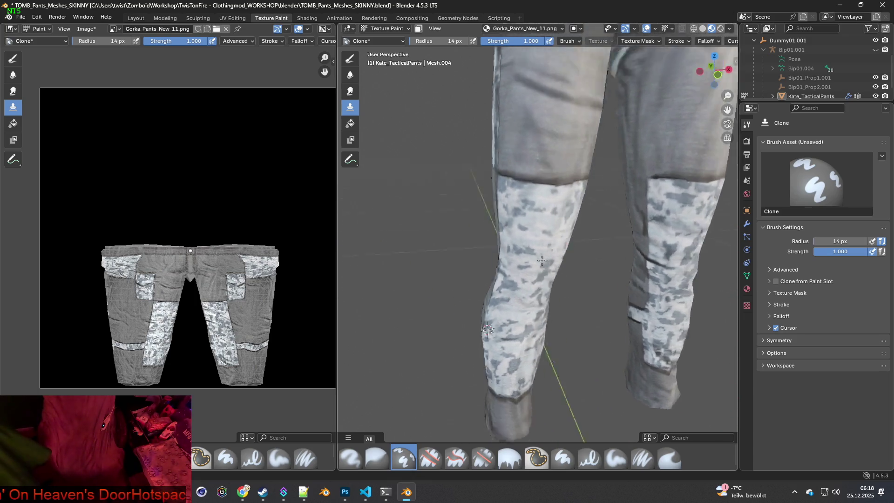
middle_drag(573, 167, 582, 155)
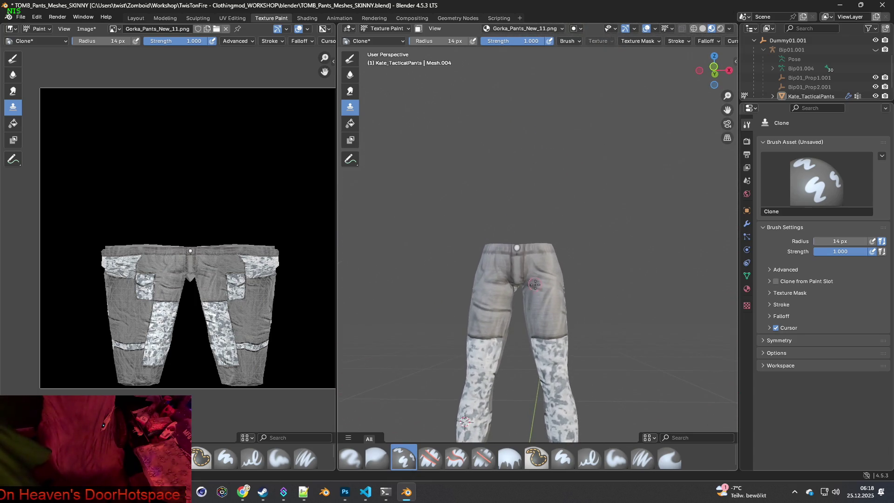
scroll(518, 313, up, 6)
middle_drag(474, 279, 484, 303)
Raise the clone brush radius to 41 px and paint over the dark line below the button.
scroll(583, 268, up, 6)
middle_drag(570, 277, 451, 126)
drag(428, 43, 441, 43)
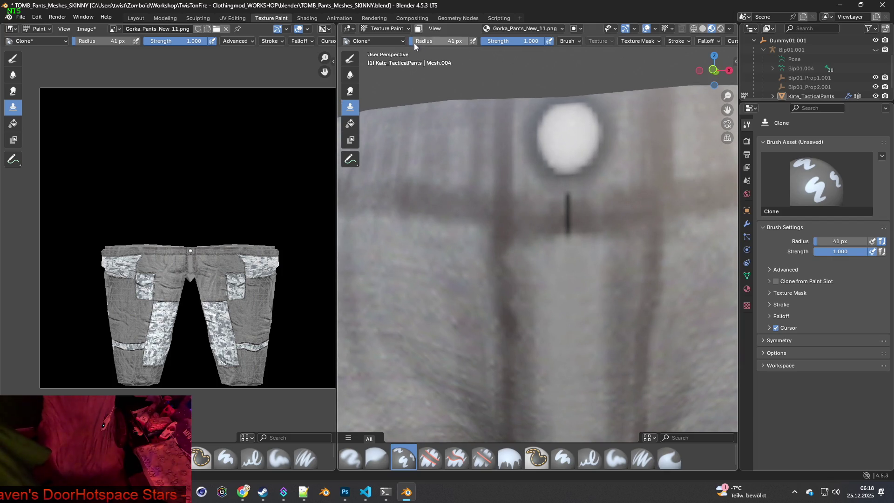
drag(568, 219, 568, 220)
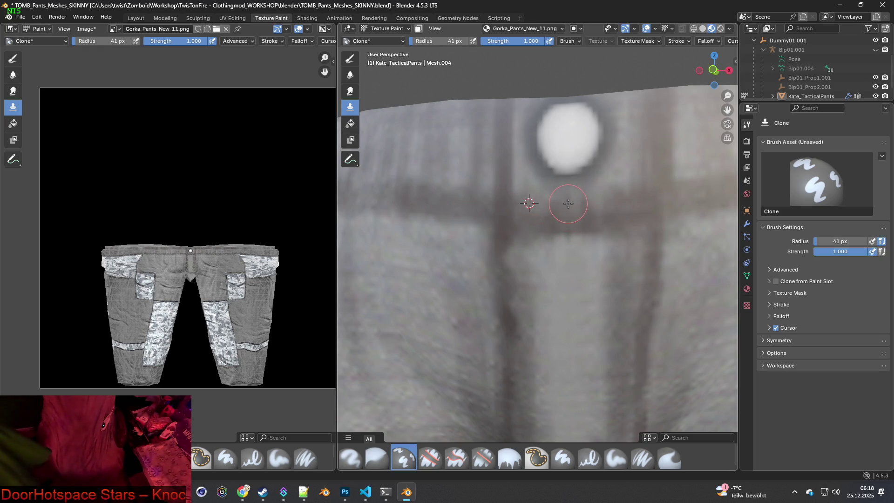
ctrl+click(568, 262)
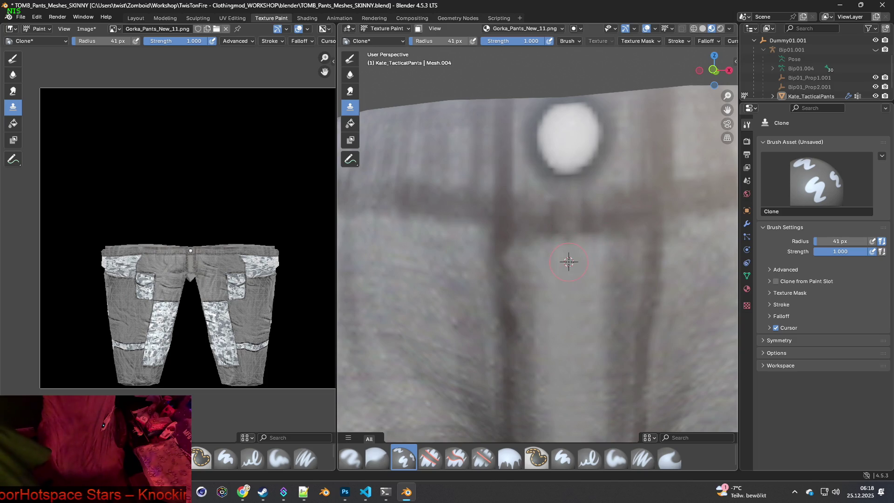
Inspect the painted pants from crotch, side and front views.
scroll(568, 245, down, 5)
middle_drag(568, 245, 617, 190)
mouse_move(594, 290)
middle_down()
mouse_move(603, 308)
mouse_move(565, 286)
middle_up()
mouse_move(471, 256)
middle_down()
mouse_move(454, 214)
mouse_move(566, 281)
mouse_move(595, 285)
middle_up()
scroll(553, 280, down, 5)
scroll(520, 281, up, 2)
mouse_move(519, 282)
middle_down()
mouse_move(661, 278)
mouse_move(562, 274)
middle_up()
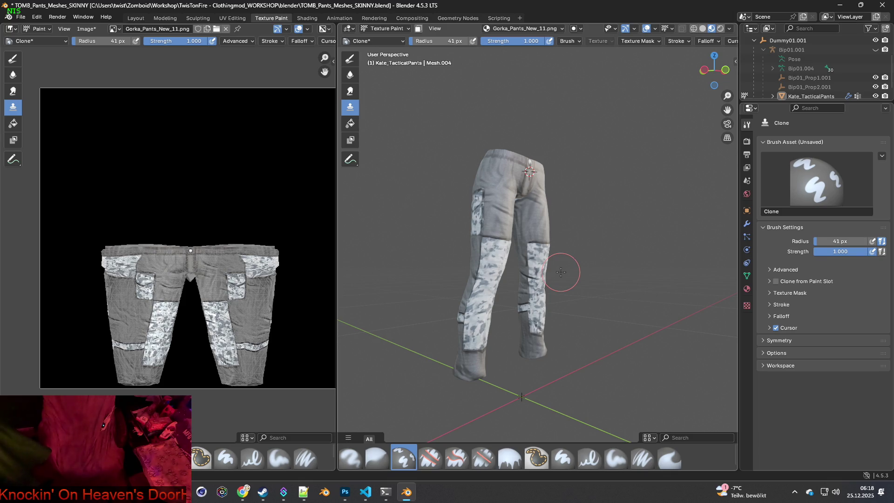
mouse_move(558, 259)
middle_down()
mouse_move(470, 255)
mouse_move(573, 254)
mouse_move(526, 252)
mouse_move(471, 230)
middle_up()
scroll(535, 254, up, 2)
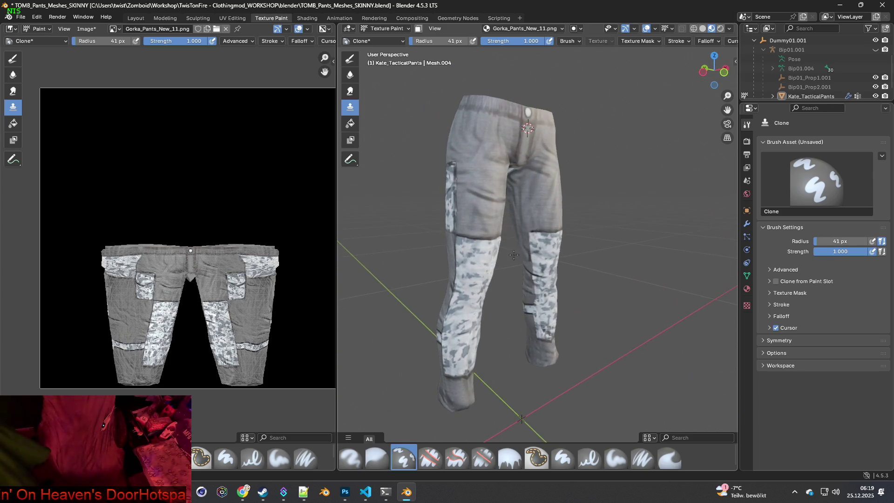
click(91, 30)
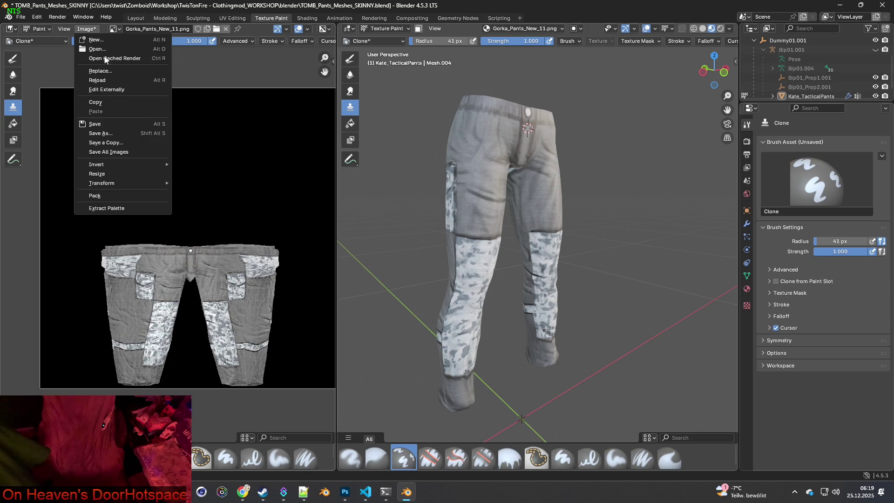
Save Gorka_Pants_New_11.png, then save a copy of it into the recent Gorka_Pants_New folder.
click(110, 123)
click(85, 29)
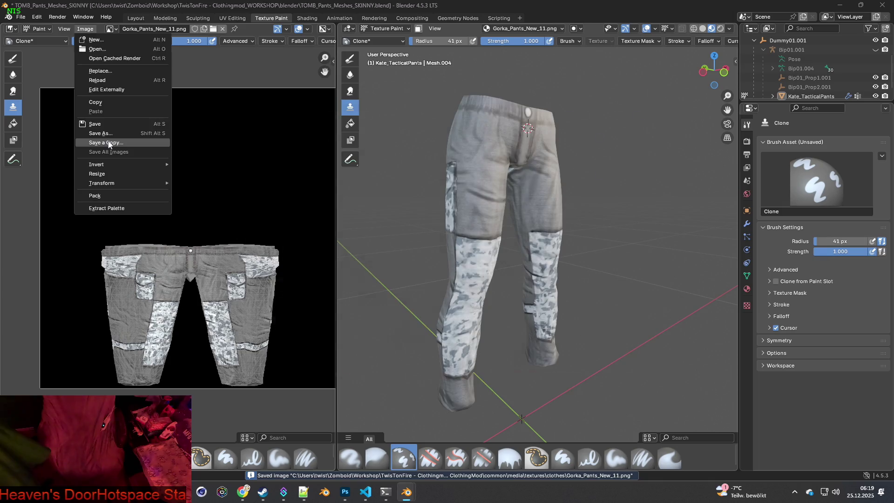
click(107, 144)
click(246, 347)
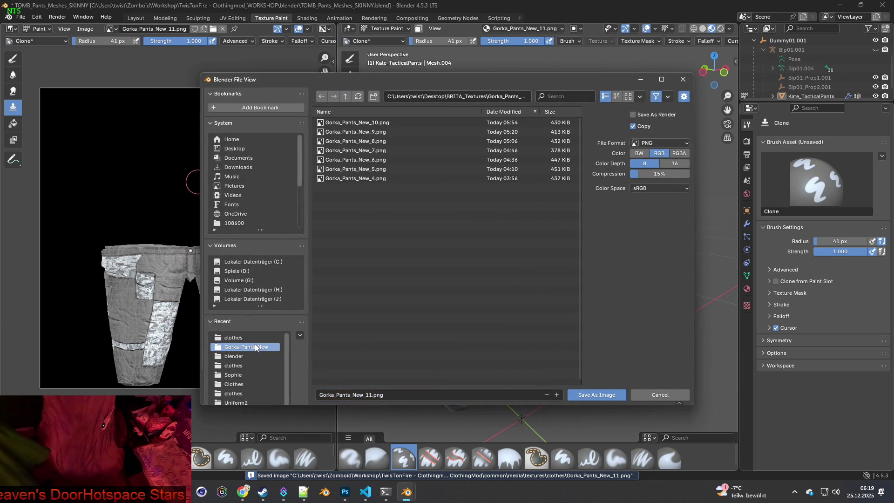
click(596, 395)
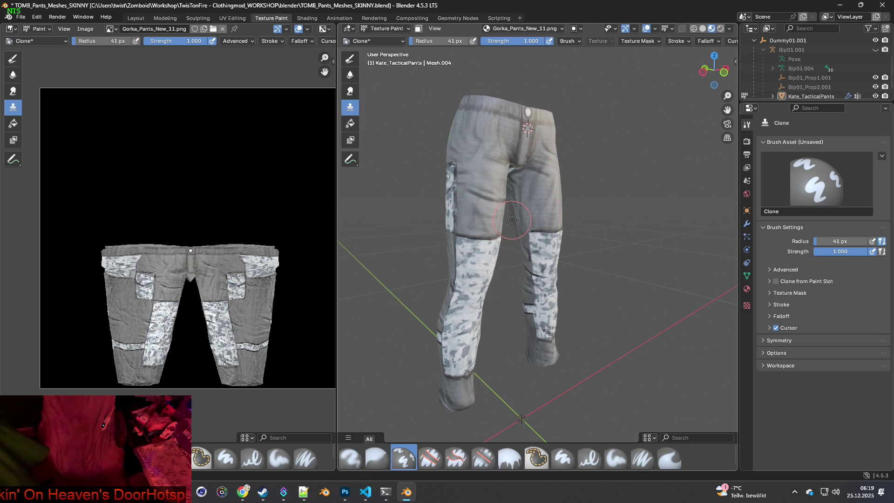
key(alt+Tab)
key(alt+Tab)
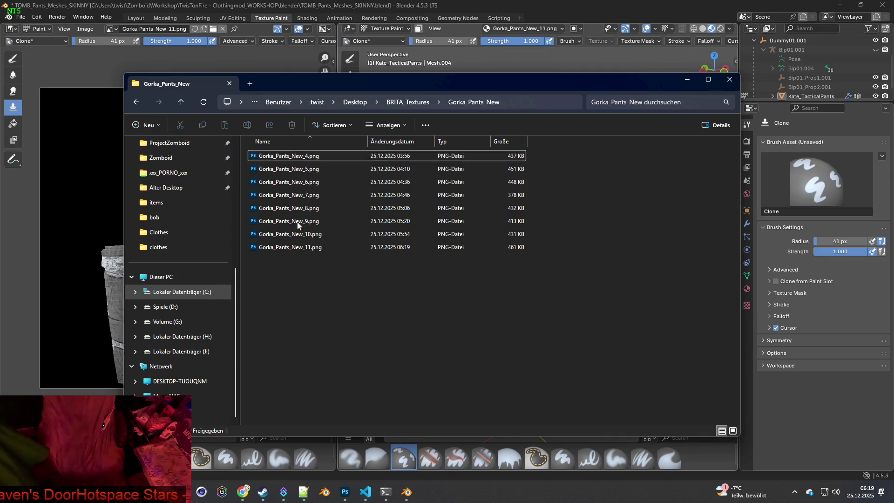
key(alt+Tab)
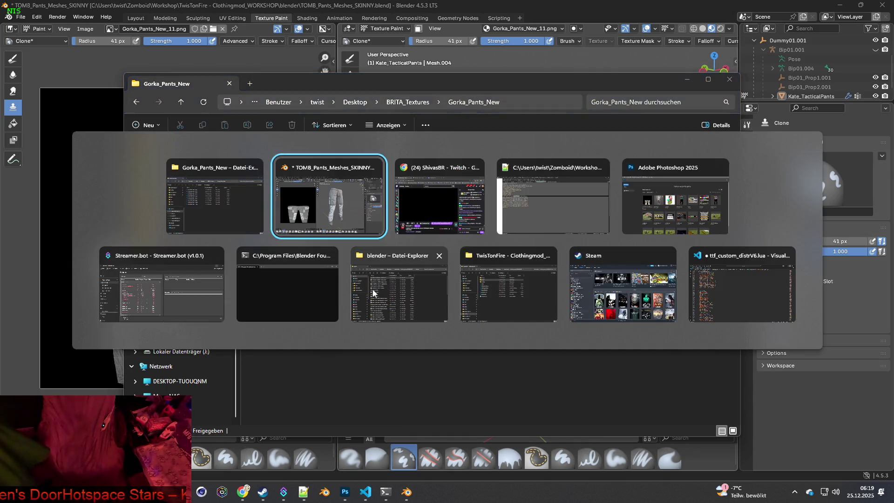
middle_drag(520, 266, 505, 254)
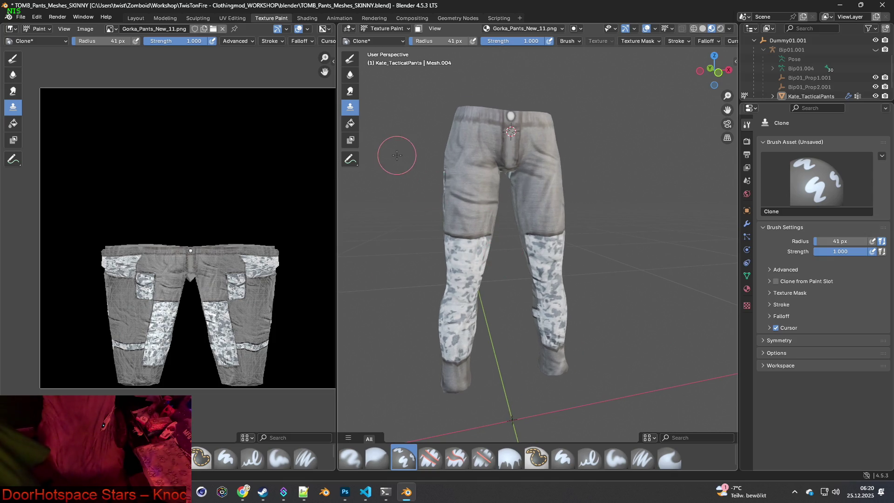
View the pants from the front in Shading and attempt to load Gorka_Pants_New_12.png as the texture.
click(308, 18)
mouse_move(475, 194)
middle_down()
mouse_move(483, 203)
mouse_move(431, 221)
mouse_move(471, 217)
middle_up()
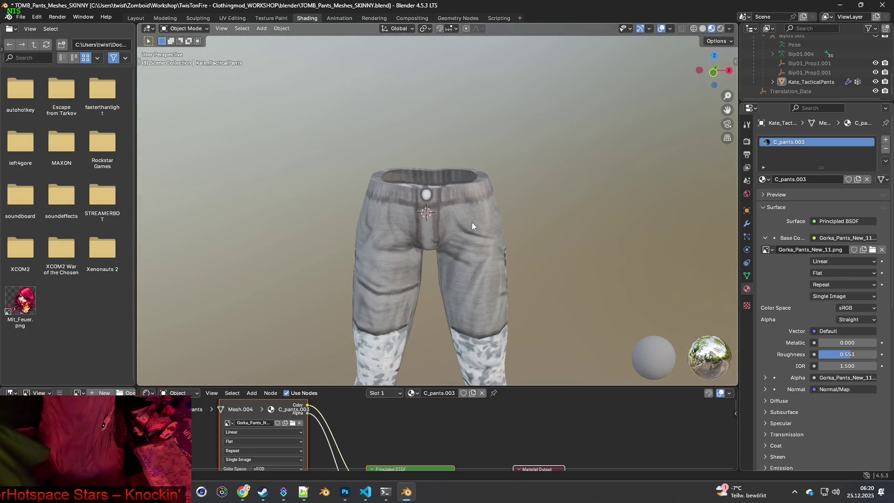
click(292, 423)
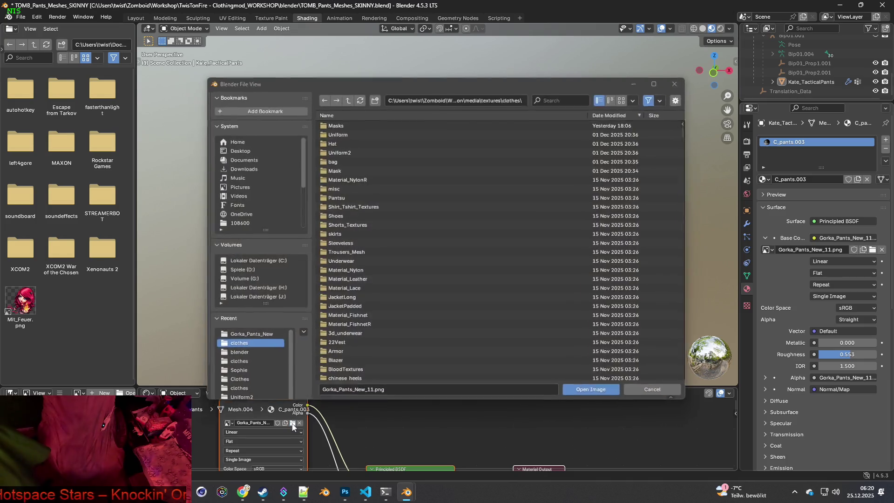
click(372, 399)
click(372, 395)
text(2)
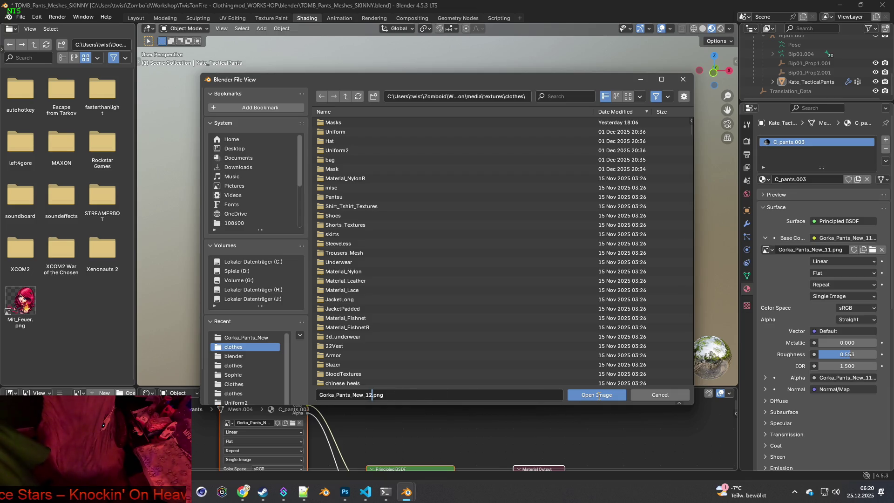
click(598, 395)
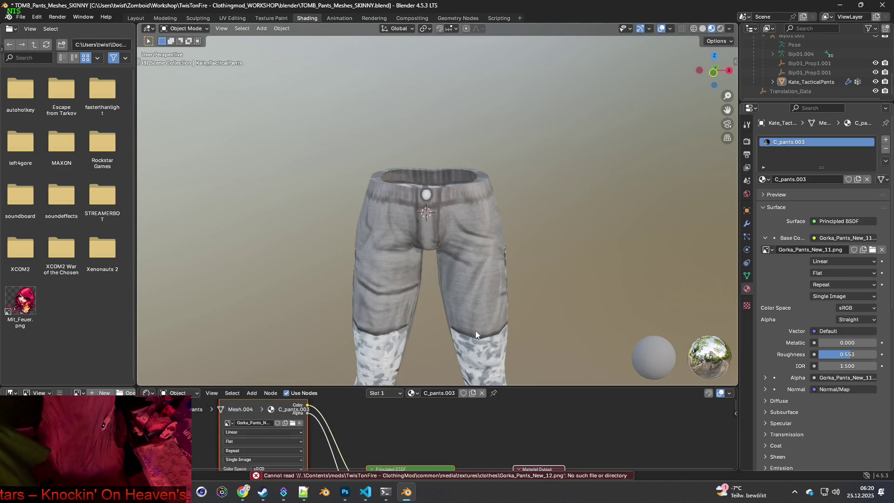
key(alt+Tab)
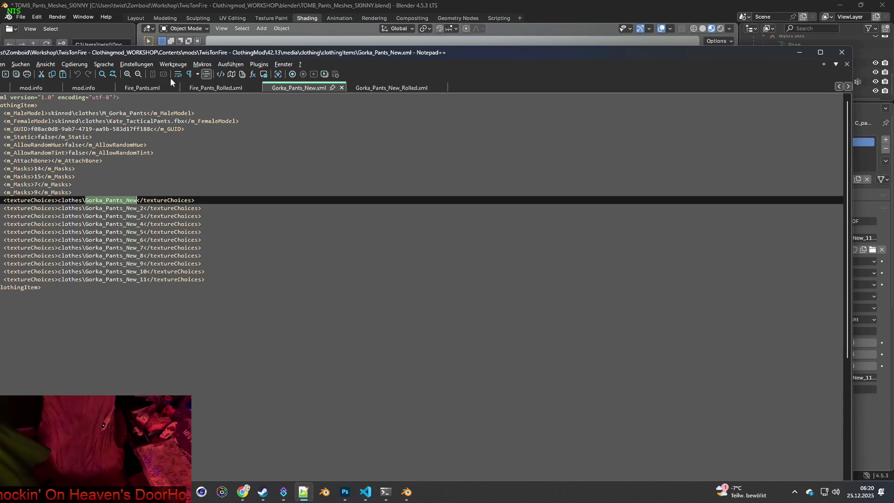
Maximize Notepad++ and review Gorka_Pants_New.xml against Gorka_Pants_New_Rolled.xml.
double_click(196, 54)
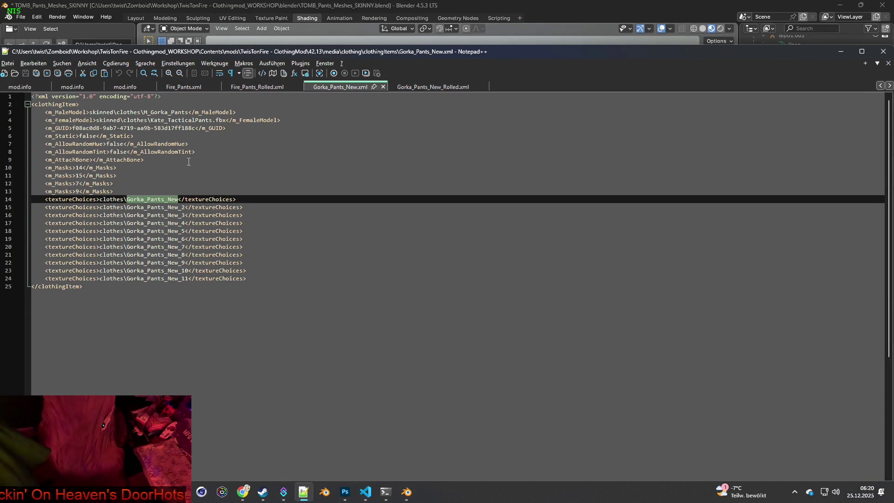
drag(119, 191, 35, 169)
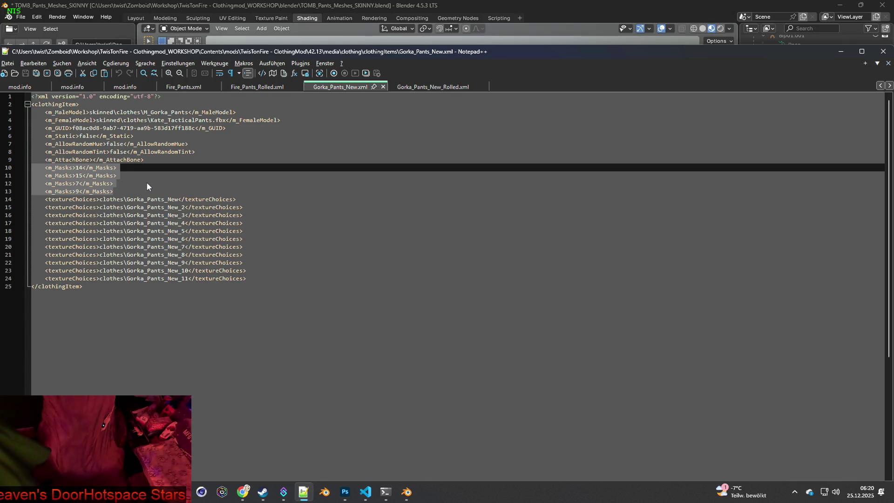
click(149, 107)
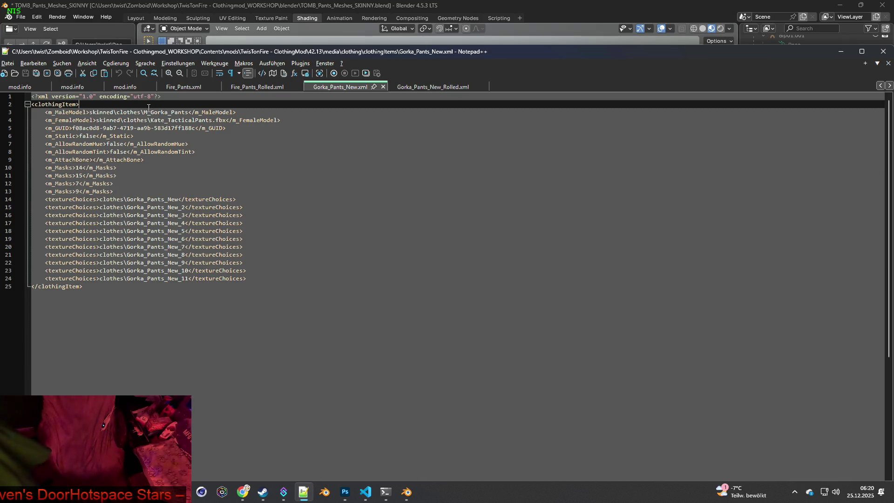
drag(144, 112, 188, 112)
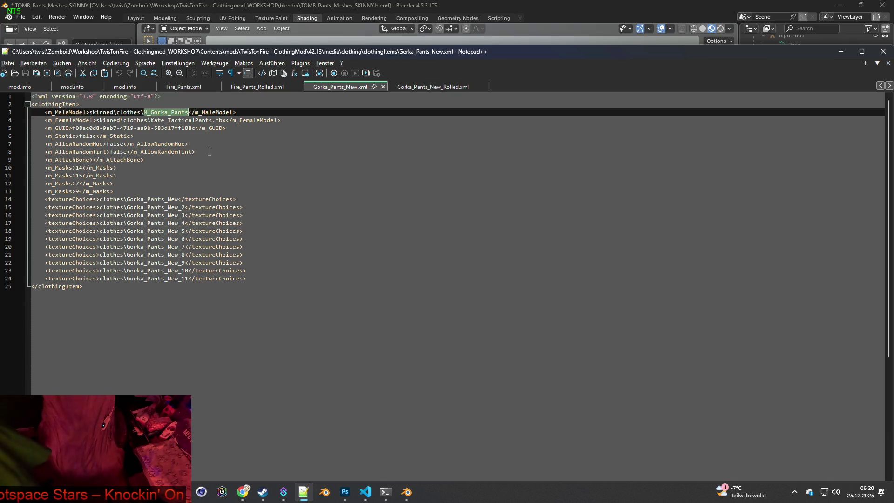
click(415, 88)
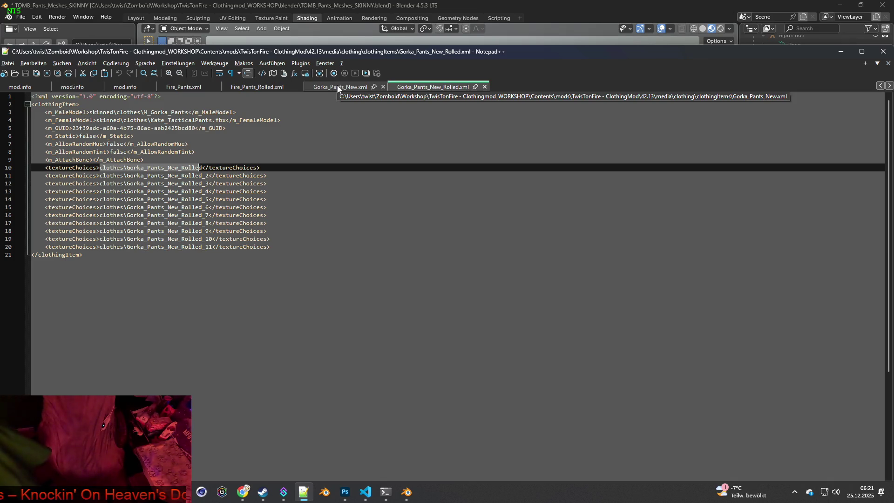
click(338, 88)
Delete the four m_Masks lines and the leftover blank line, then save the XML.
drag(122, 191, 18, 168)
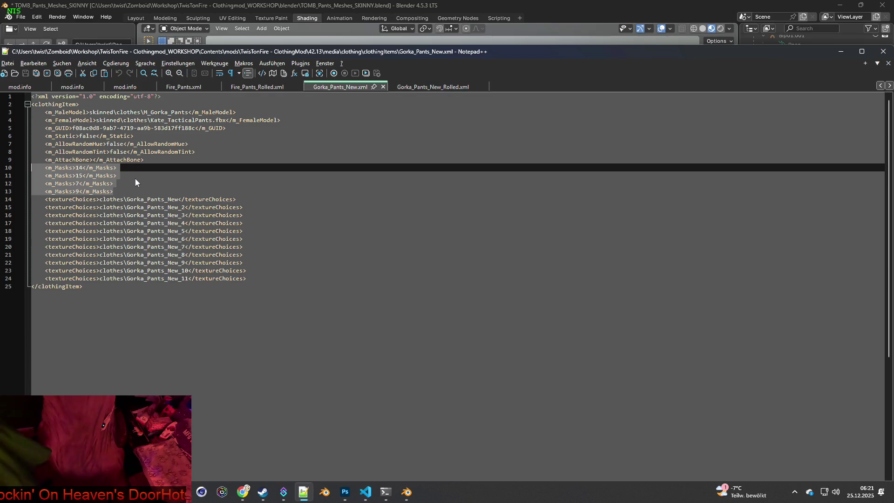
key(Delete)
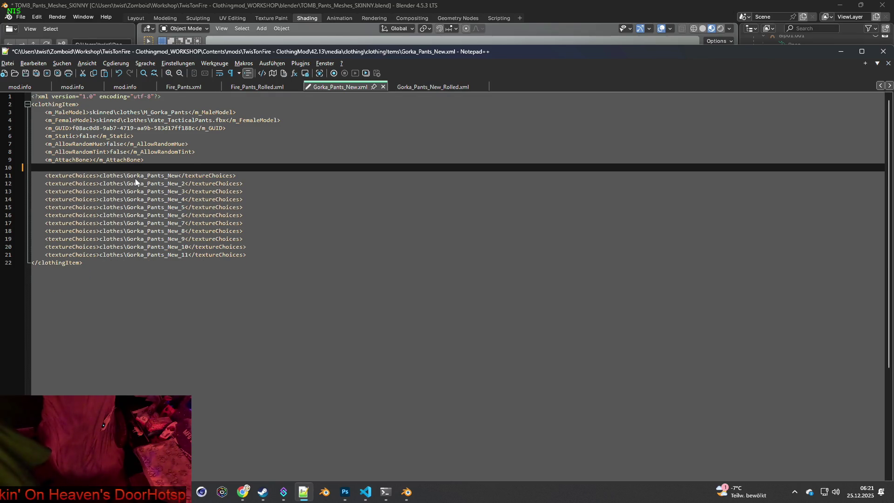
key(BackSpace)
drag(133, 52, 161, 52)
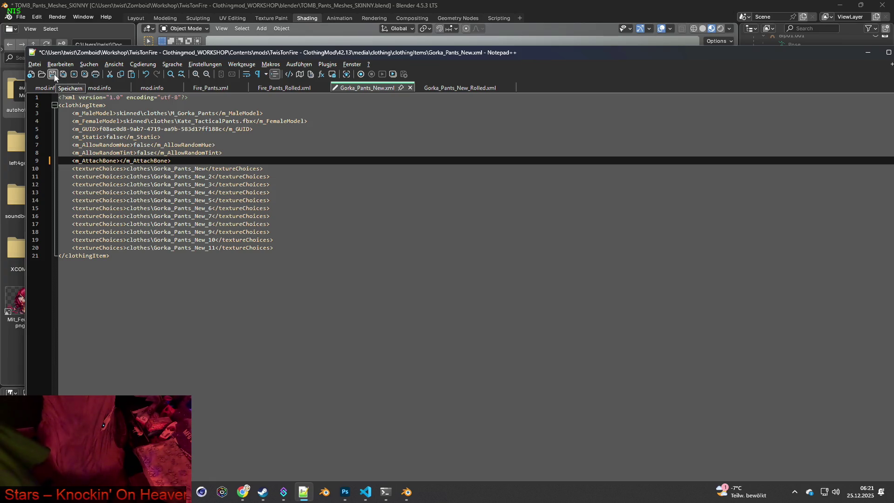
click(53, 74)
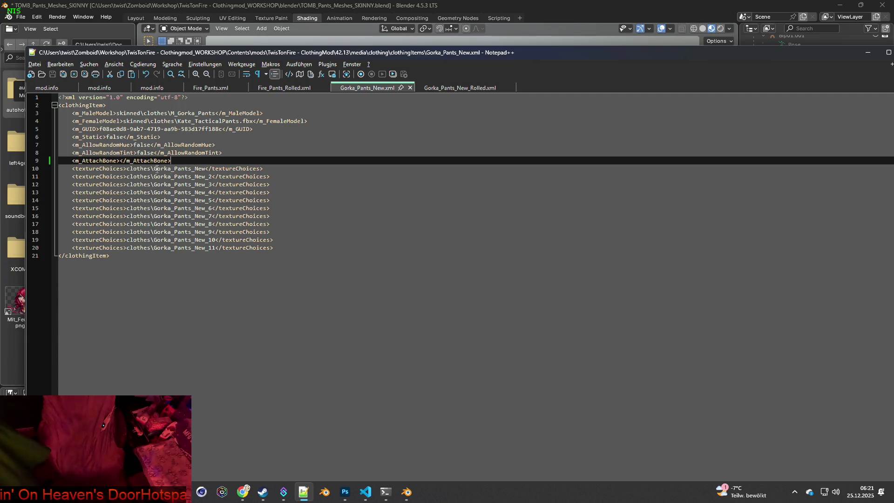
key(alt+Tab)
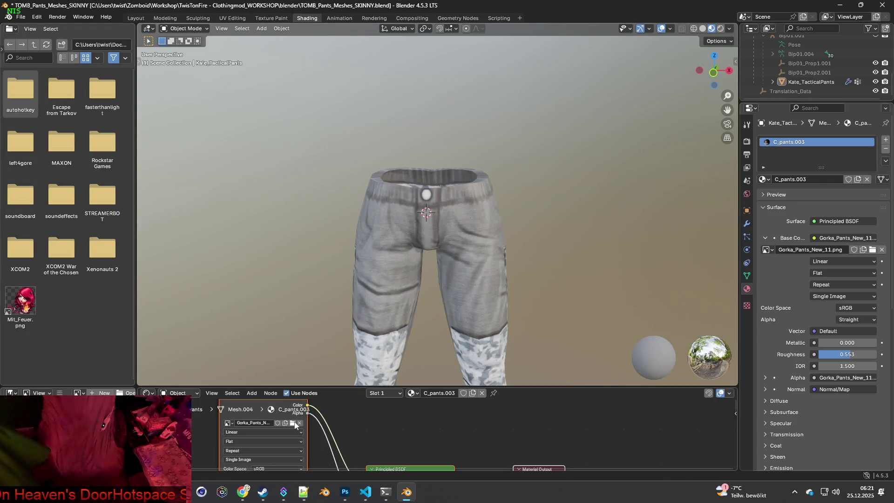
Load Gorka_Pants_New.png as the pants texture by removing the _11 suffix from the file name.
click(293, 422)
scroll(368, 363, down, 4)
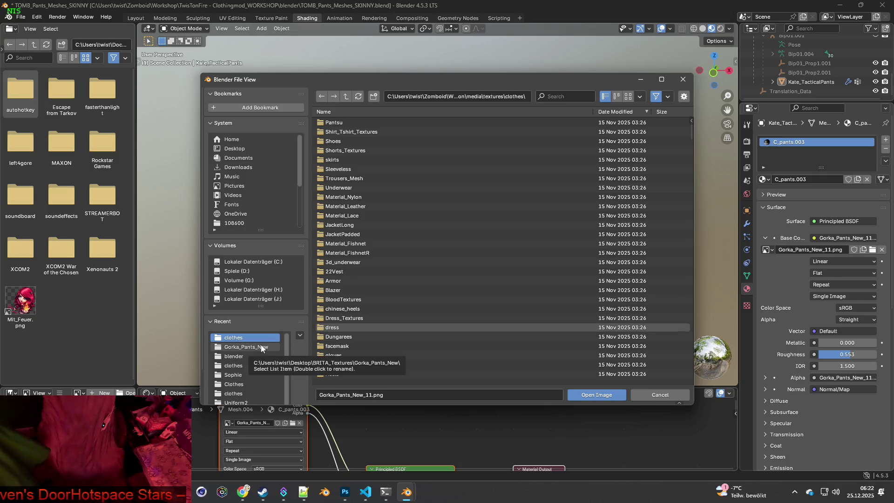
click(370, 397)
click(374, 396)
key(BackSpace)
key(BackSpace)
key(BackSpace)
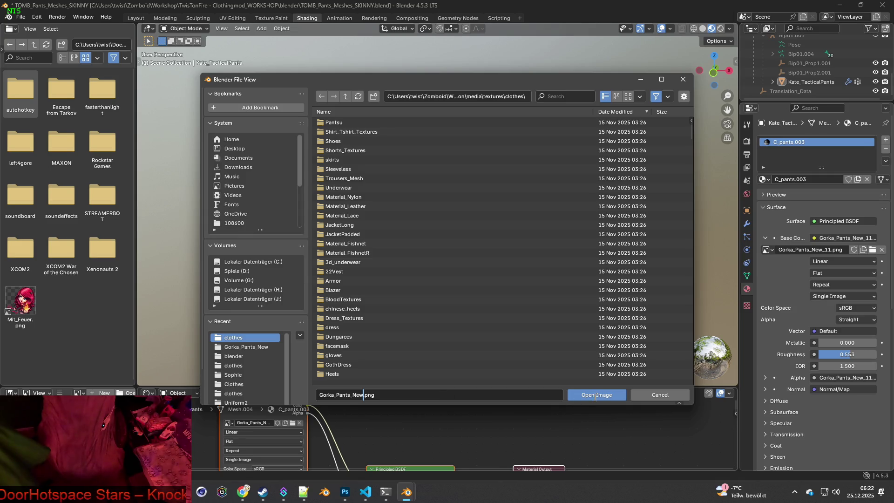
click(591, 396)
mouse_move(425, 284)
middle_down()
mouse_move(515, 265)
mouse_move(473, 261)
middle_up()
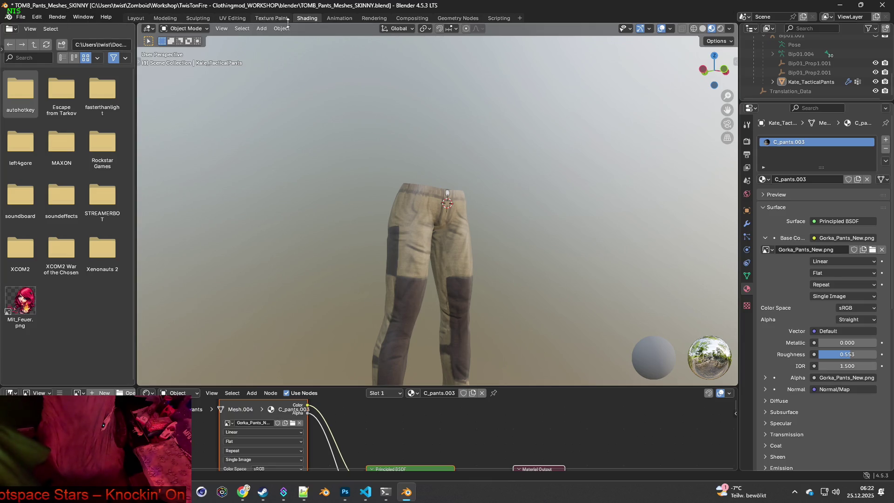
In Texture Paint, save a copy as Gorka_Pants_New.png in the Gorka_Pants_New folder.
click(269, 19)
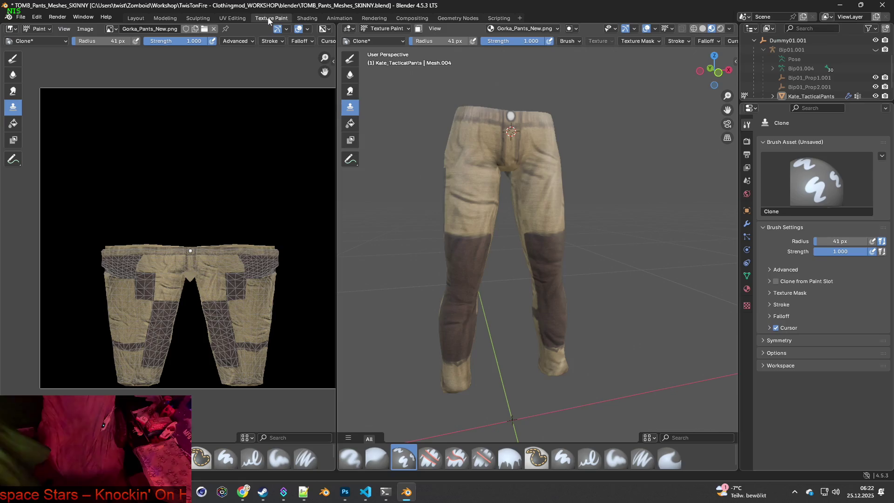
click(86, 29)
click(110, 142)
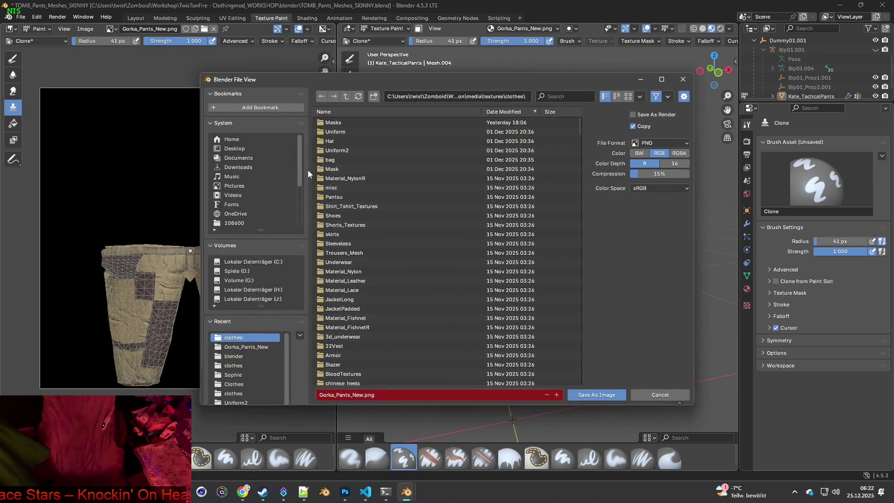
click(247, 346)
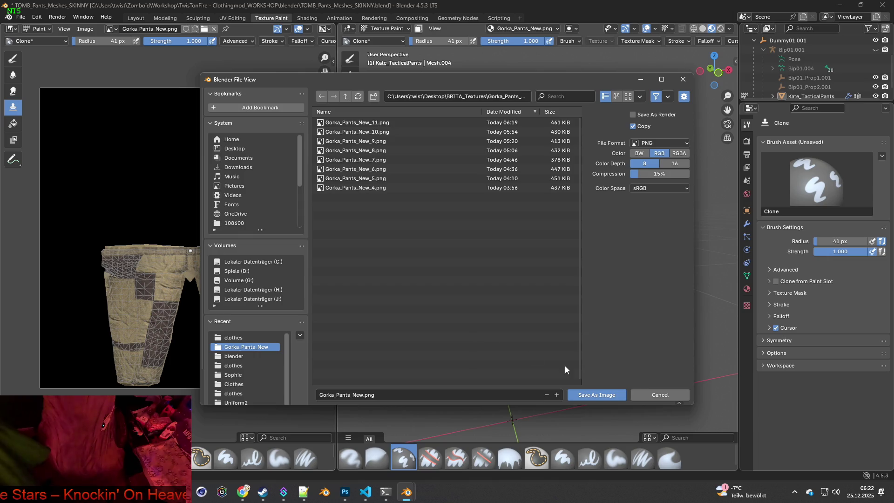
click(597, 395)
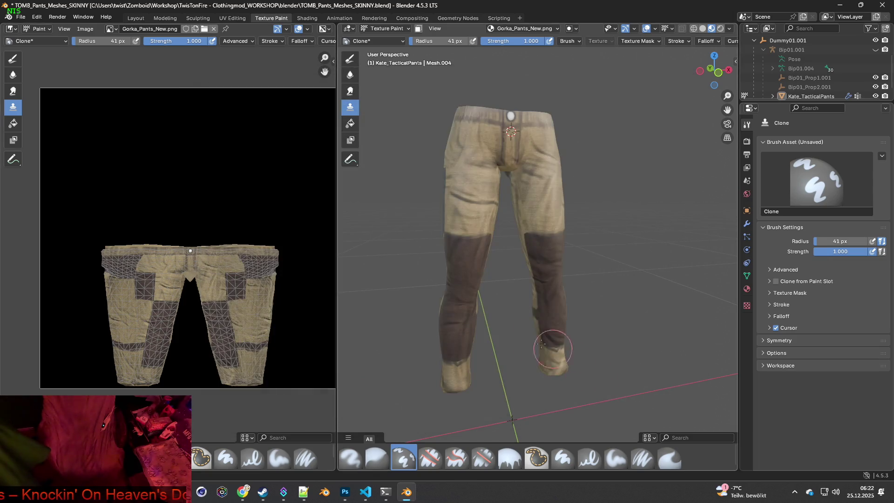
click(305, 19)
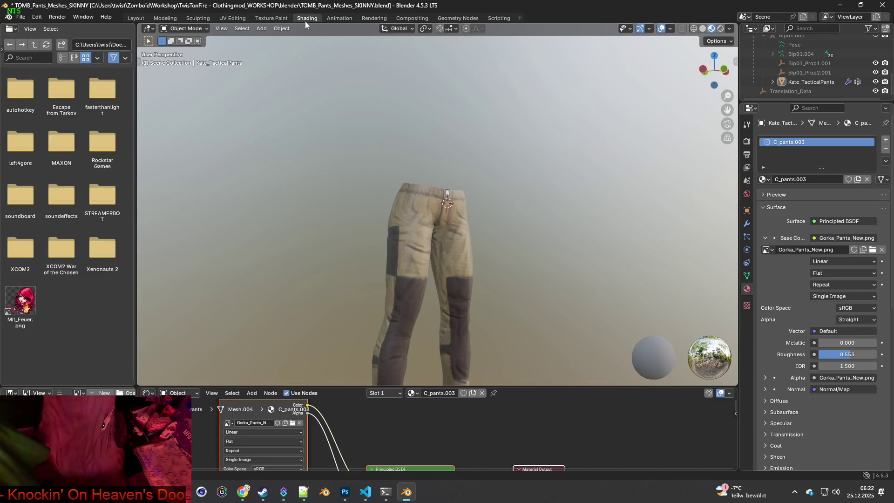
Try the bright sky and green field HDRI lightings in the material preview.
scroll(490, 260, down, 2)
mouse_move(484, 269)
middle_down()
mouse_move(530, 269)
mouse_move(539, 291)
mouse_move(647, 241)
mouse_move(543, 248)
mouse_move(622, 235)
mouse_move(581, 224)
mouse_move(626, 173)
mouse_move(555, 185)
mouse_move(642, 201)
middle_up()
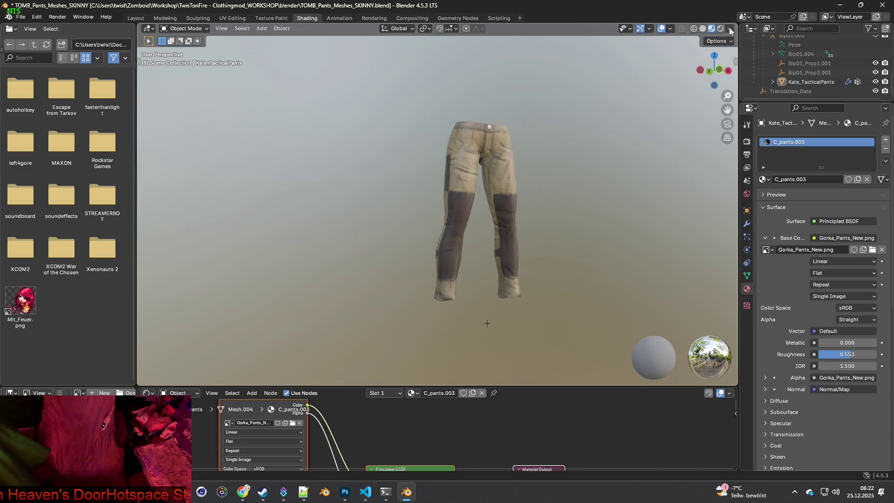
click(730, 30)
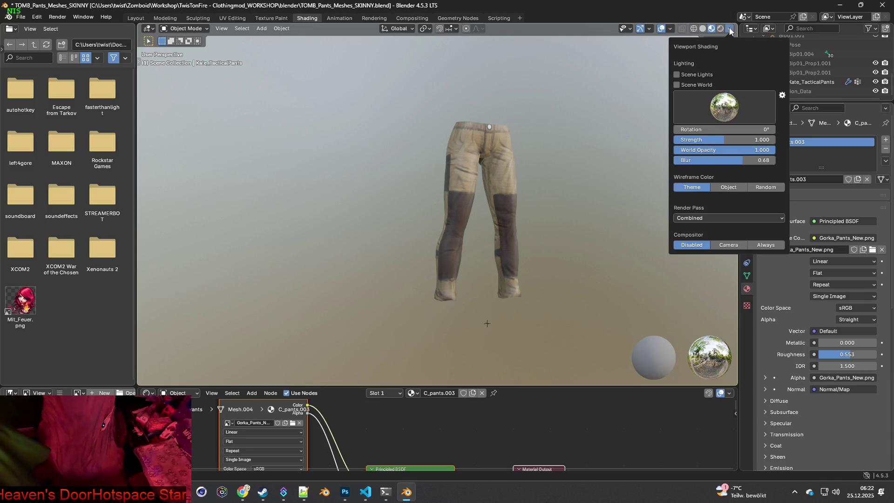
click(722, 108)
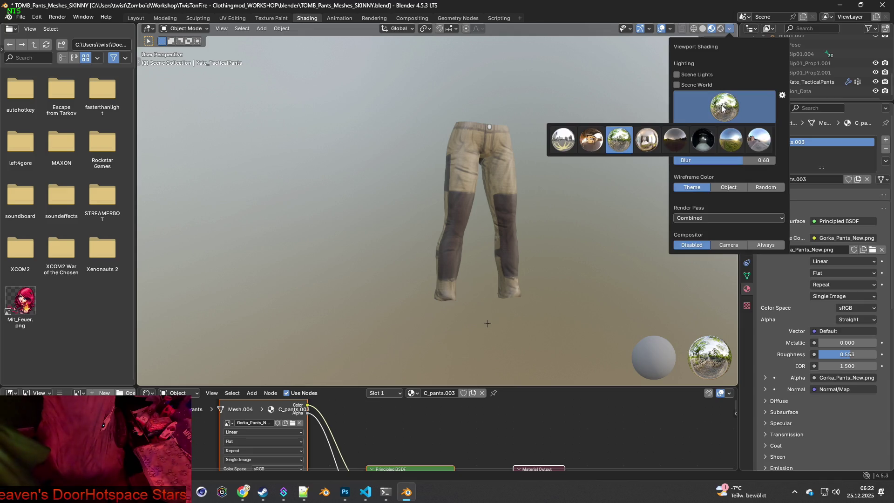
click(759, 140)
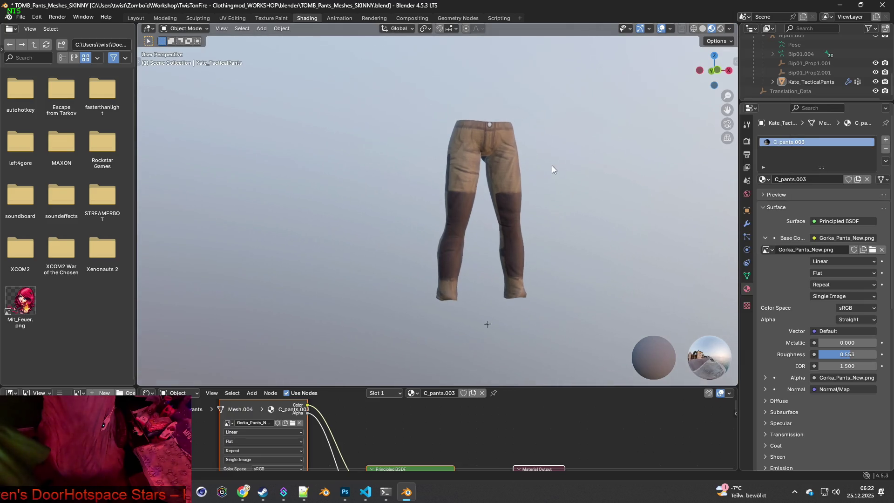
middle_drag(592, 180, 560, 175)
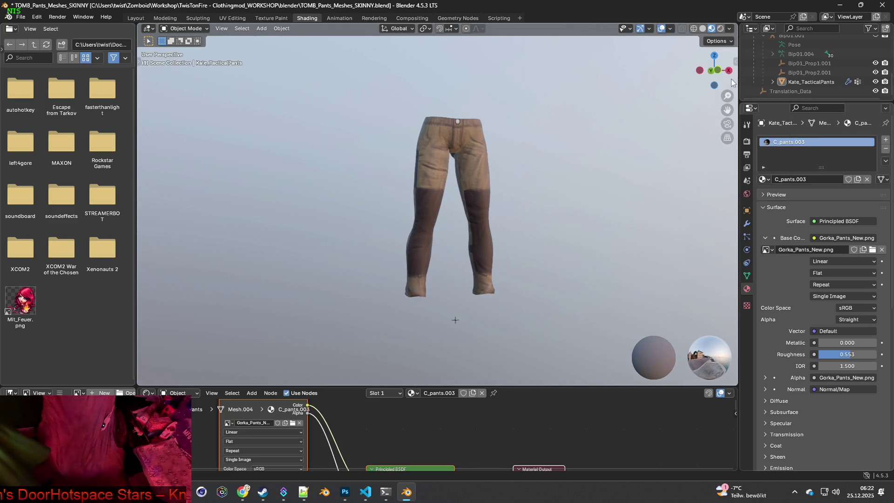
click(731, 29)
click(730, 107)
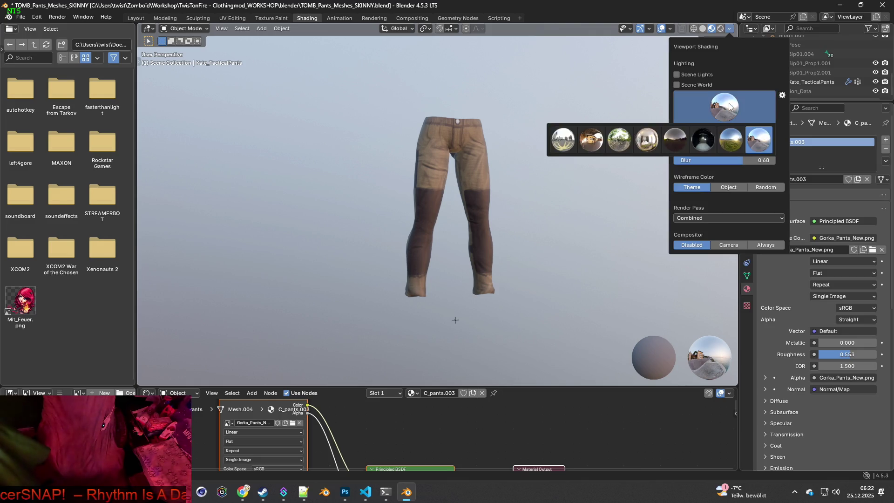
click(736, 140)
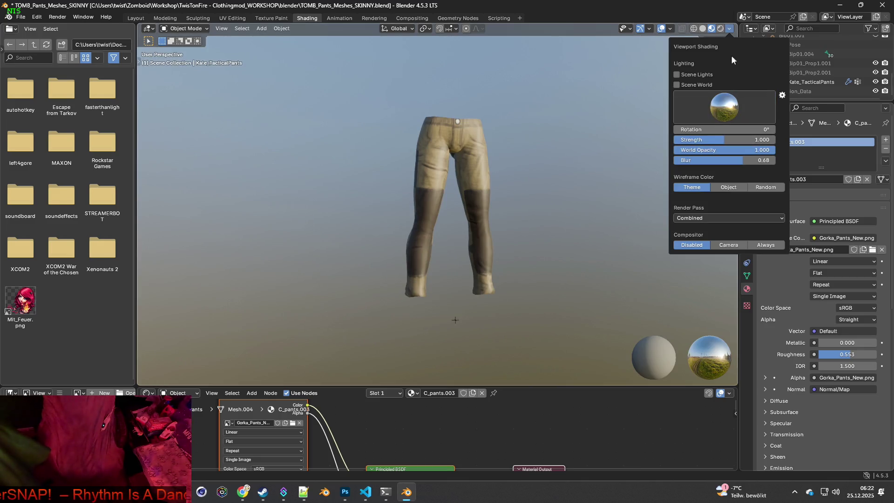
Apply the grey city HDRI and orbit and zoom the pants into a larger front view.
click(731, 31)
click(731, 31)
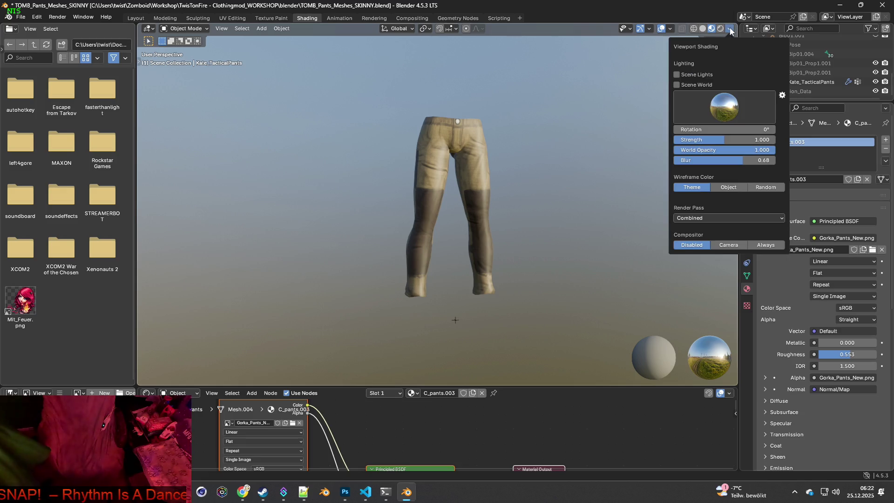
click(724, 107)
click(567, 138)
mouse_move(565, 170)
middle_down()
mouse_move(410, 174)
mouse_move(588, 170)
mouse_move(580, 166)
middle_up()
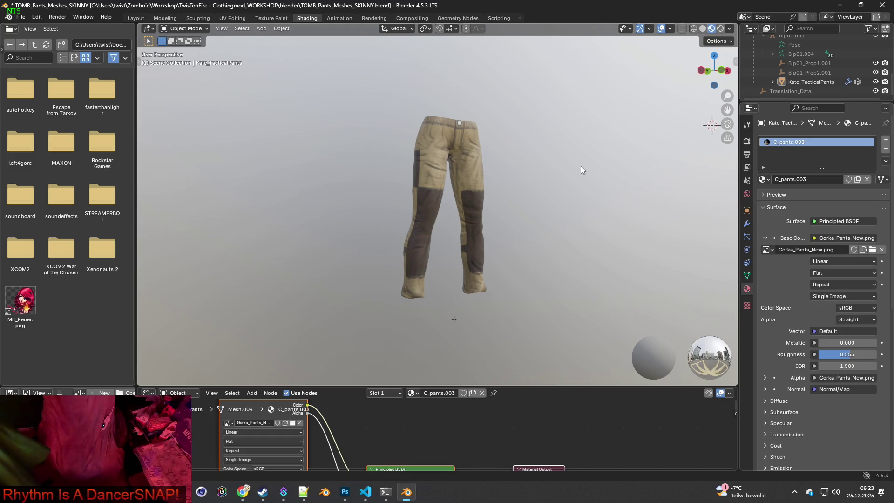
middle_drag(582, 165, 563, 174)
scroll(563, 177, up, 1)
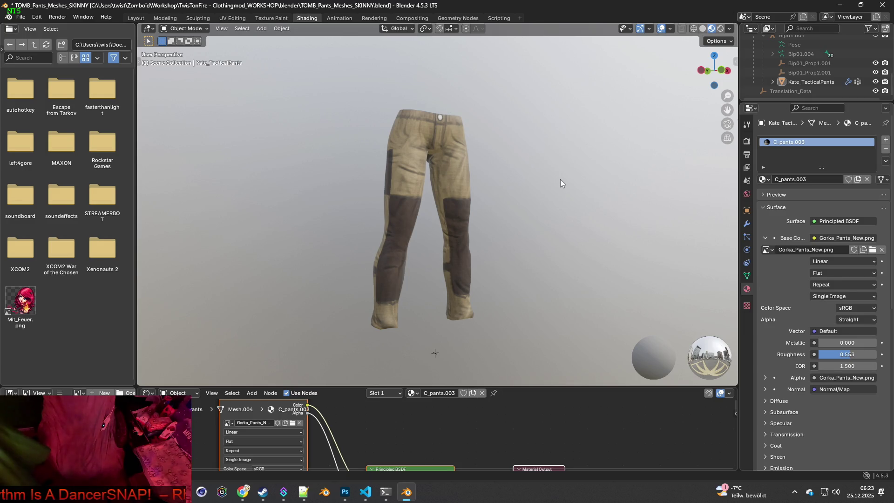
scroll(560, 181, up, 1)
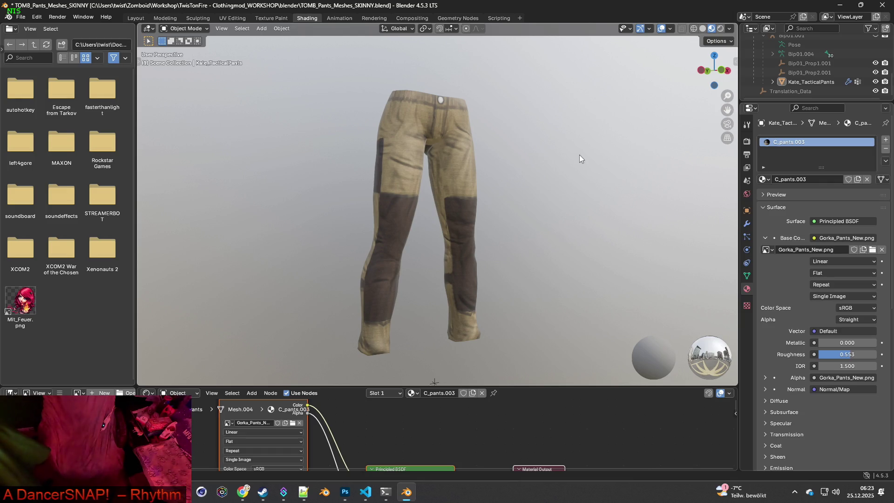
click(730, 29)
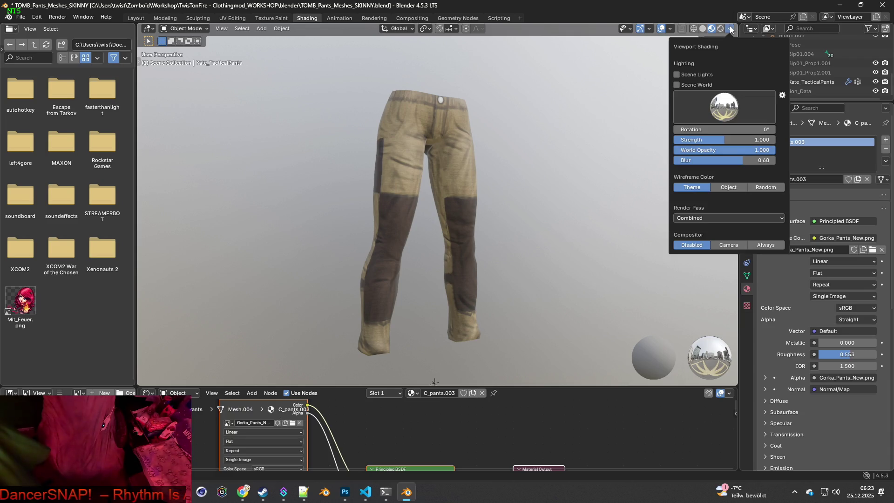
click(721, 109)
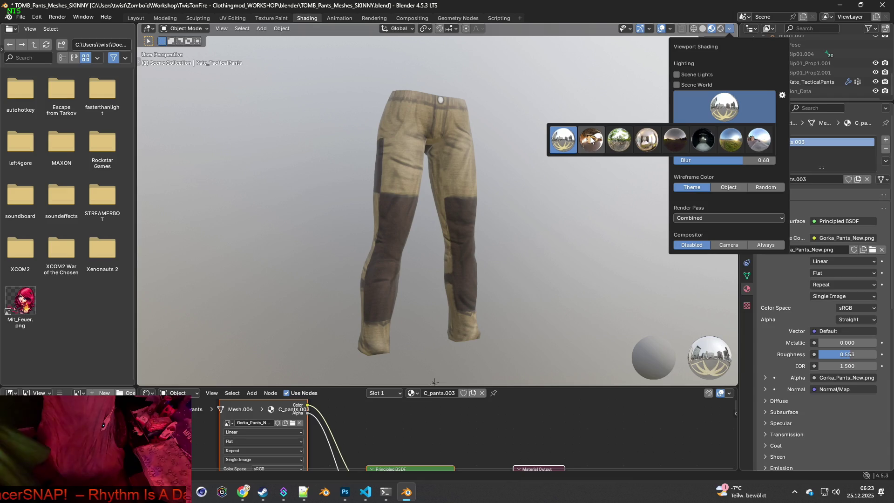
click(648, 143)
click(723, 110)
click(622, 141)
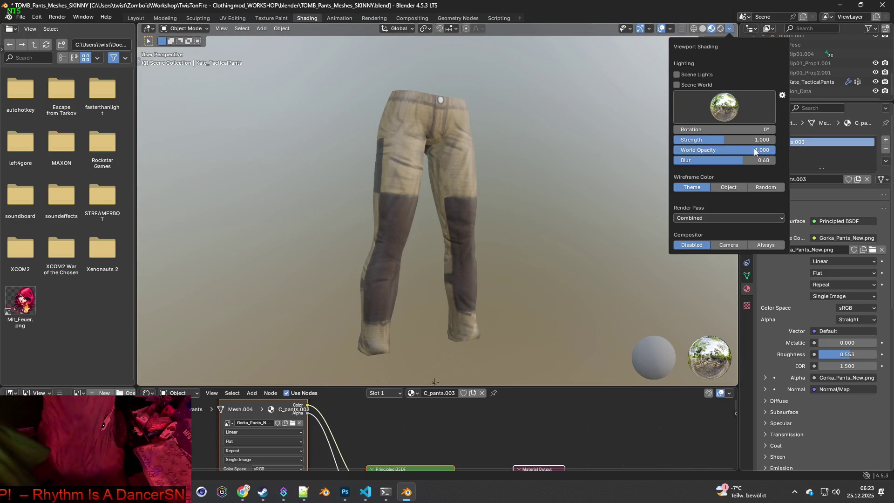
drag(763, 152, 618, 156)
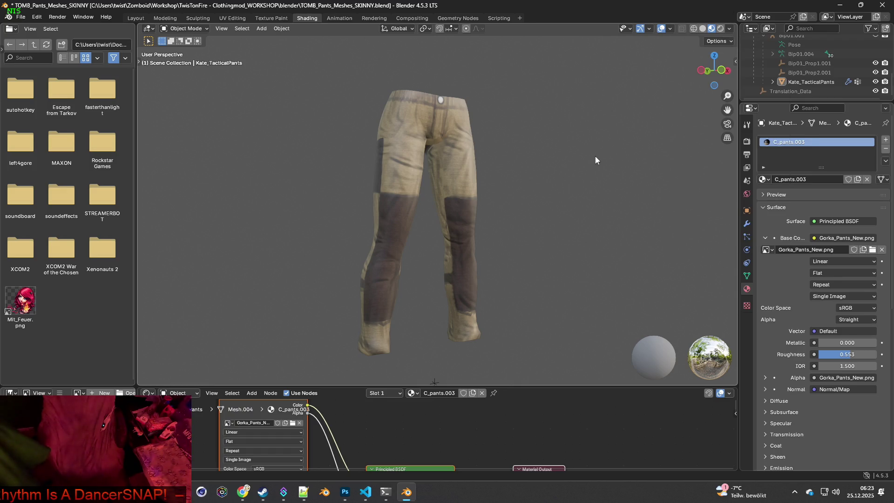
shift+middle_drag(584, 161, 592, 152)
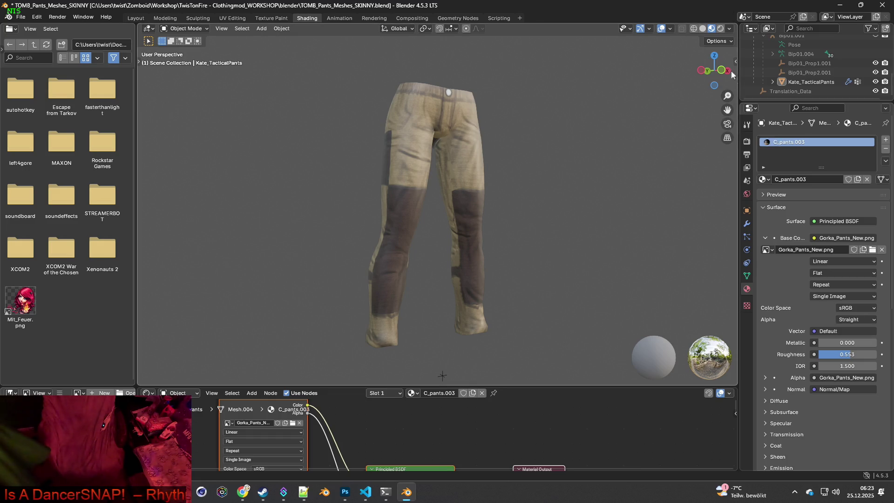
click(730, 28)
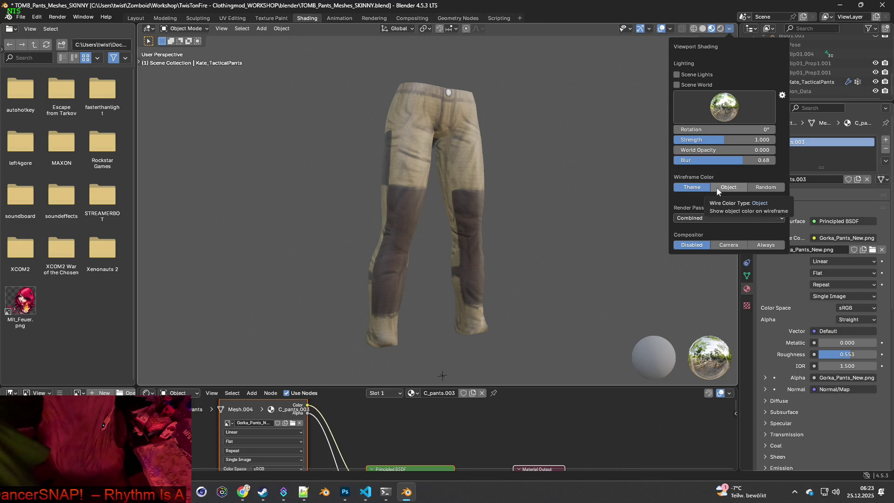
click(729, 112)
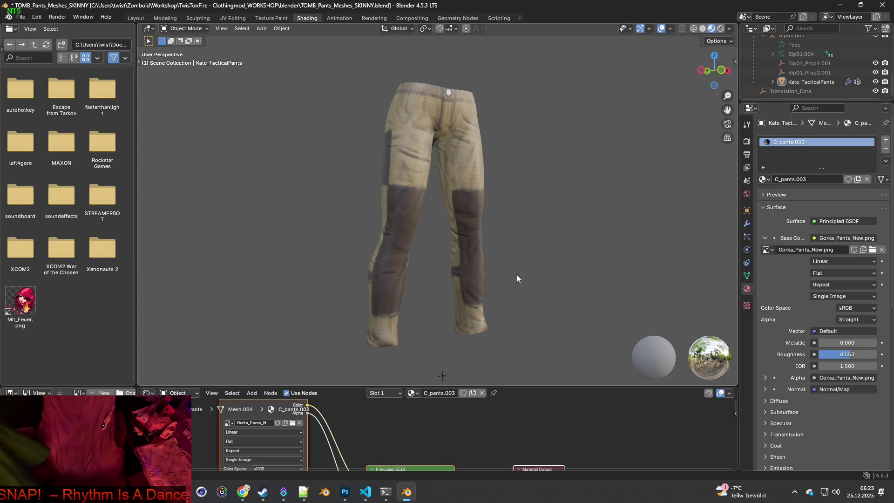
click(729, 42)
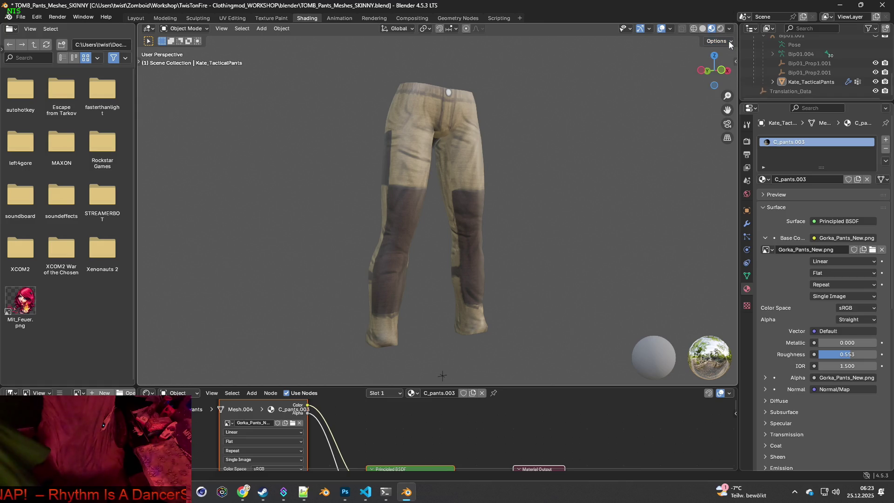
click(729, 28)
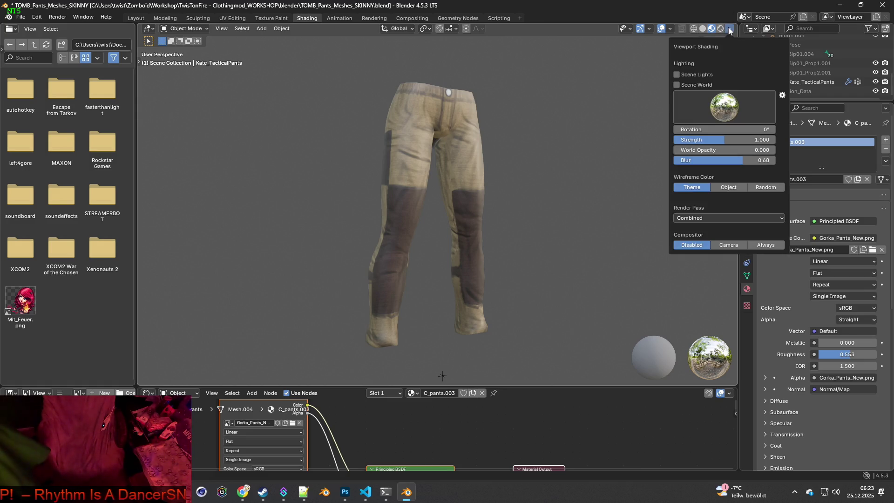
click(725, 108)
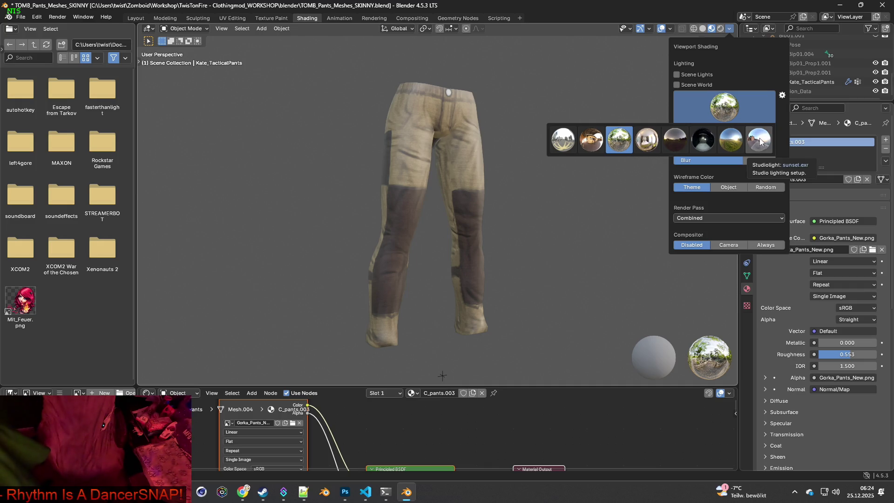
click(760, 142)
click(727, 108)
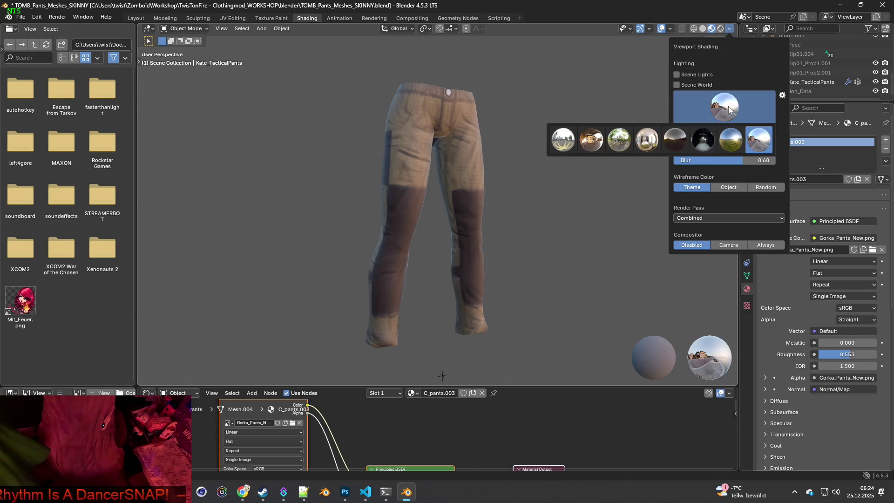
click(733, 142)
click(725, 107)
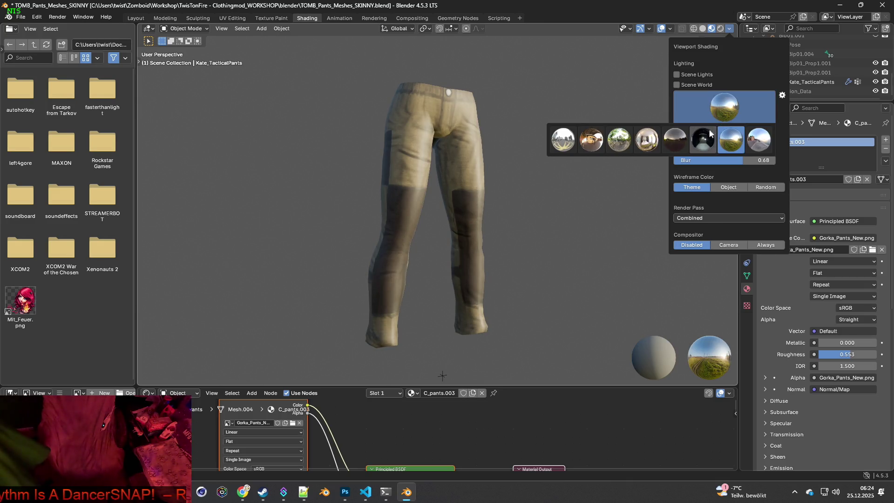
click(621, 143)
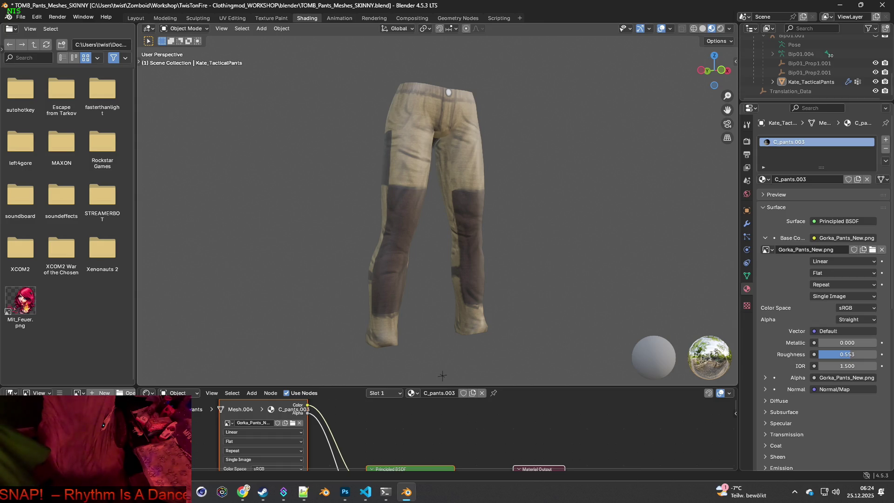
key(super)
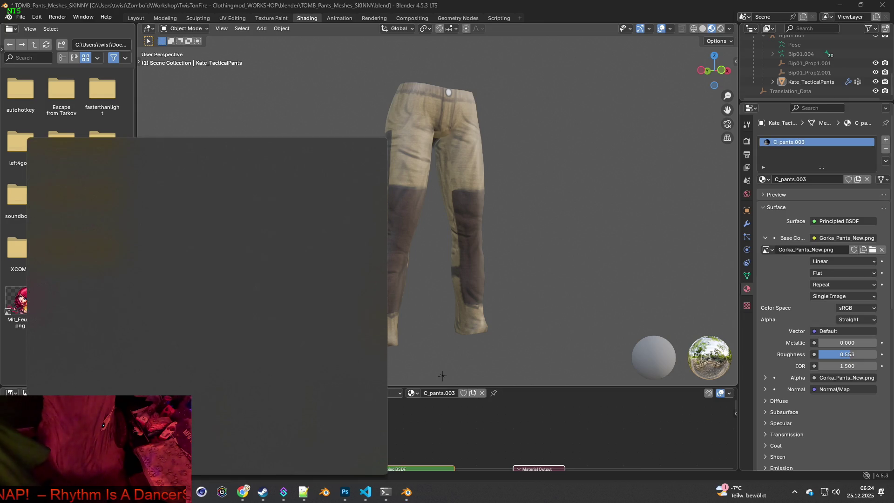
Launch Snipping Tool via a 'snip' Start search and move its window off the pants.
text(snip)
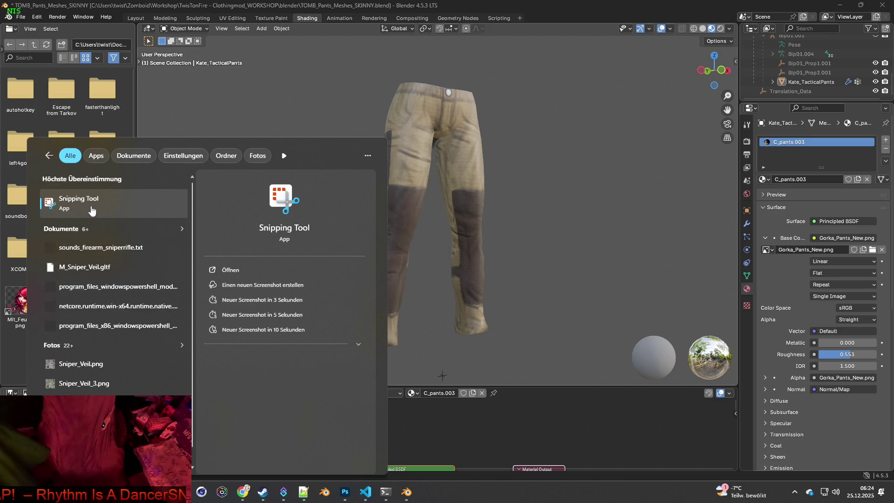
click(90, 207)
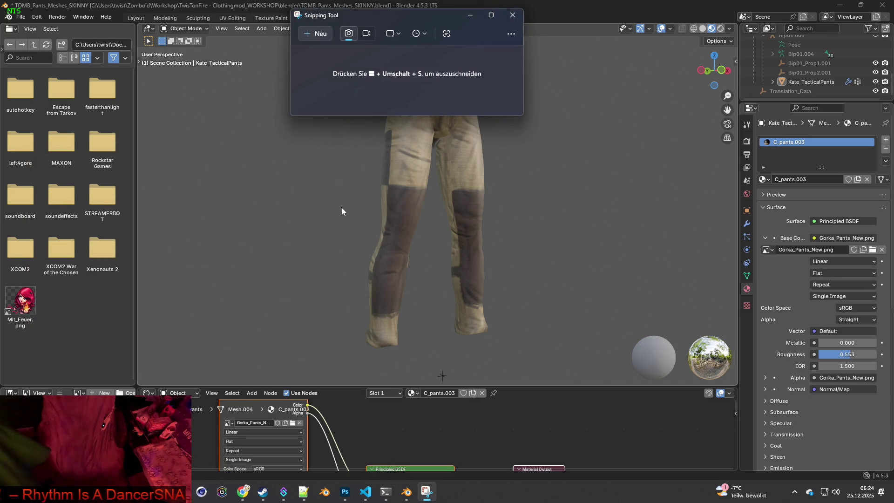
mouse_move(366, 18)
mouse_down()
mouse_move(667, 30)
mouse_move(731, 45)
mouse_up()
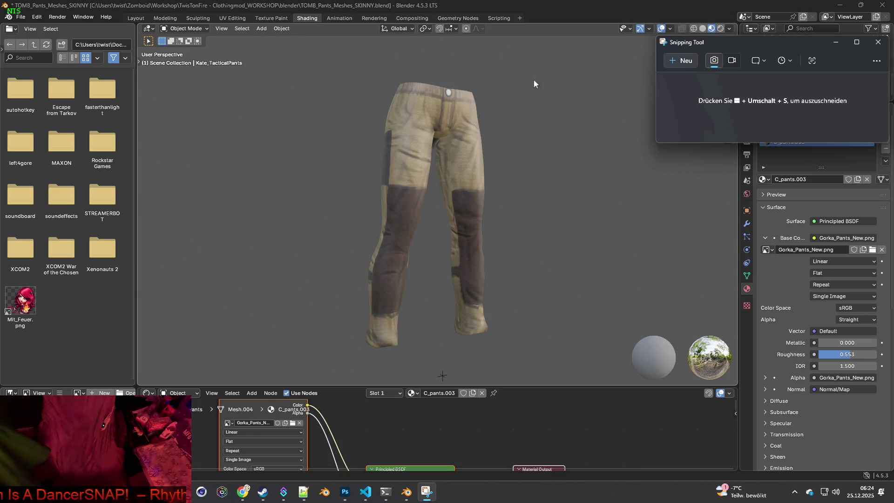
Snip a rectangle framing the whole pair of pants in the Blender viewport.
click(679, 60)
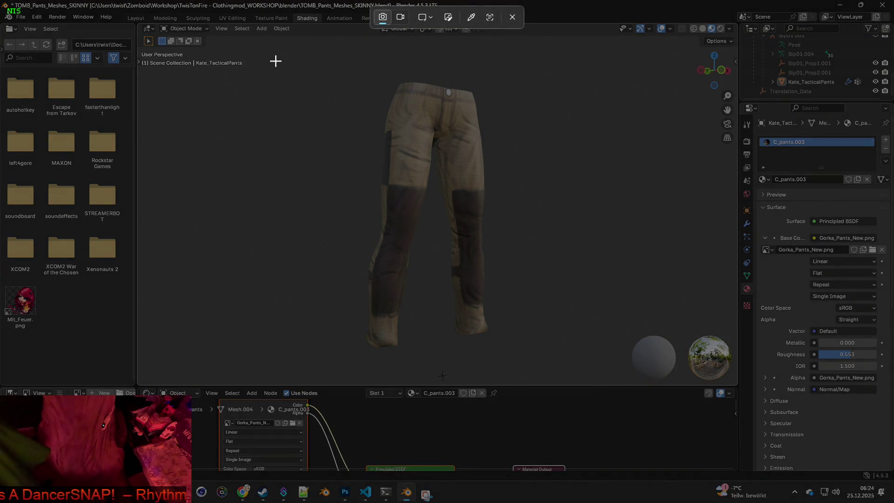
key(Escape)
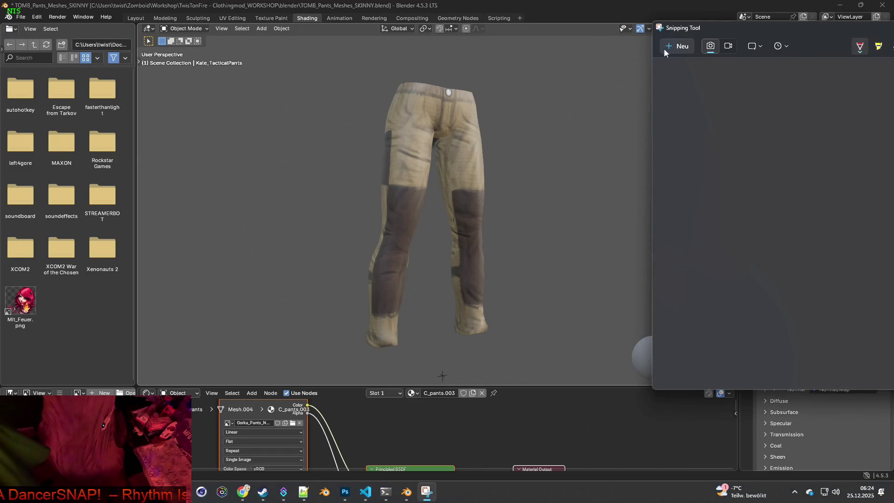
click(663, 49)
mouse_move(289, 61)
mouse_down()
mouse_move(329, 84)
mouse_move(300, 144)
mouse_move(452, 120)
mouse_up()
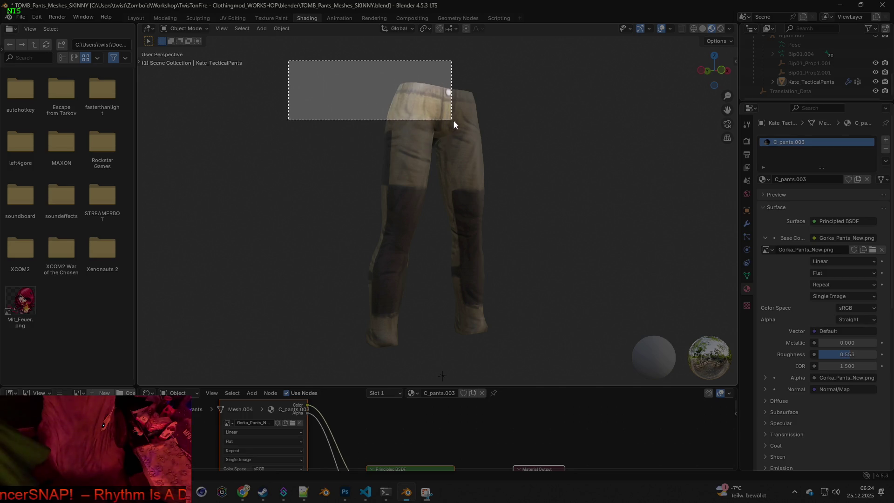
click(673, 33)
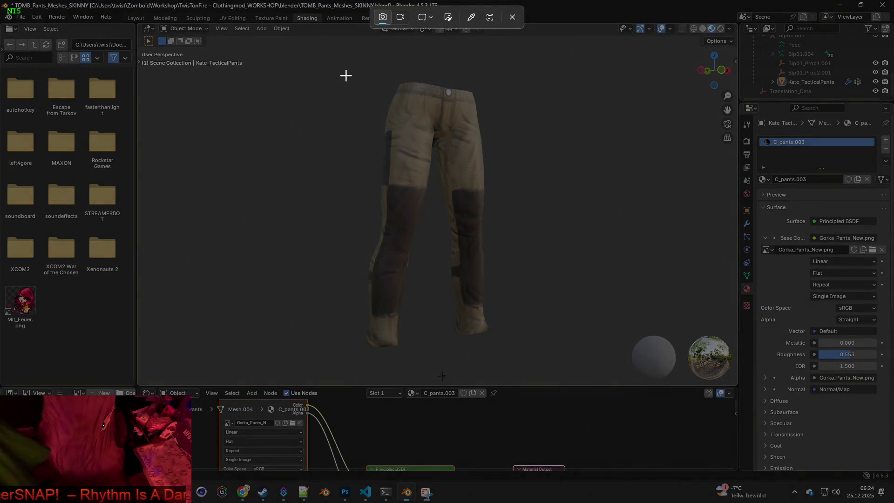
mouse_move(310, 65)
mouse_down()
mouse_move(414, 149)
mouse_move(337, 171)
mouse_move(543, 148)
mouse_move(572, 367)
mouse_up()
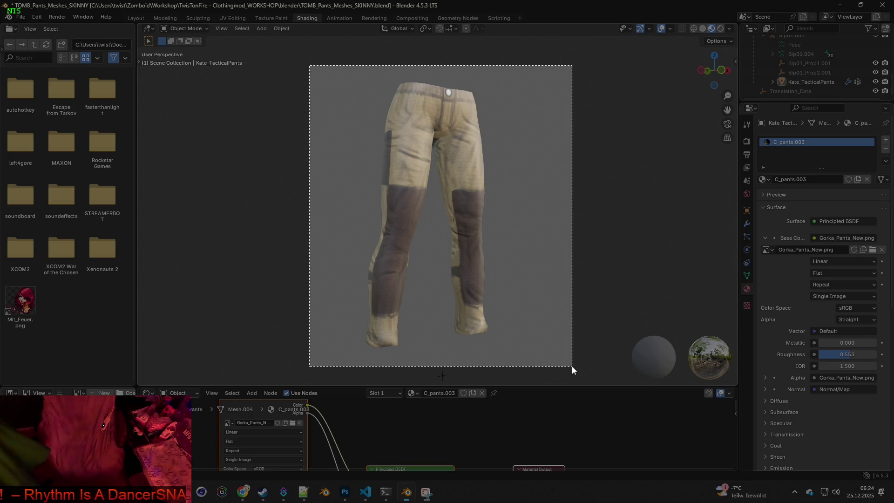
drag(571, 366, 571, 365)
click(631, 57)
key(super+shift+s)
mouse_move(301, 69)
mouse_down()
mouse_move(521, 278)
mouse_move(576, 361)
mouse_move(569, 360)
mouse_up()
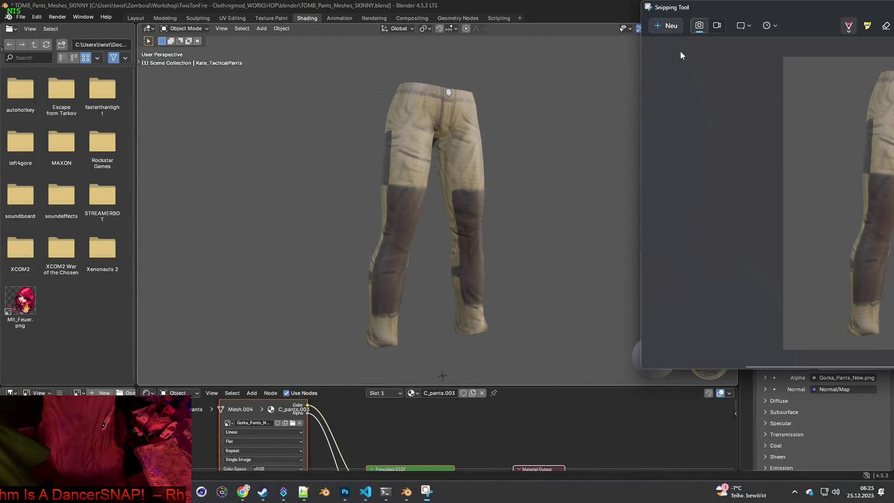
Save the snip, browsing to Desktop > BRITA_Textures > Gorka_Pants_New.
drag(723, 12, 625, 23)
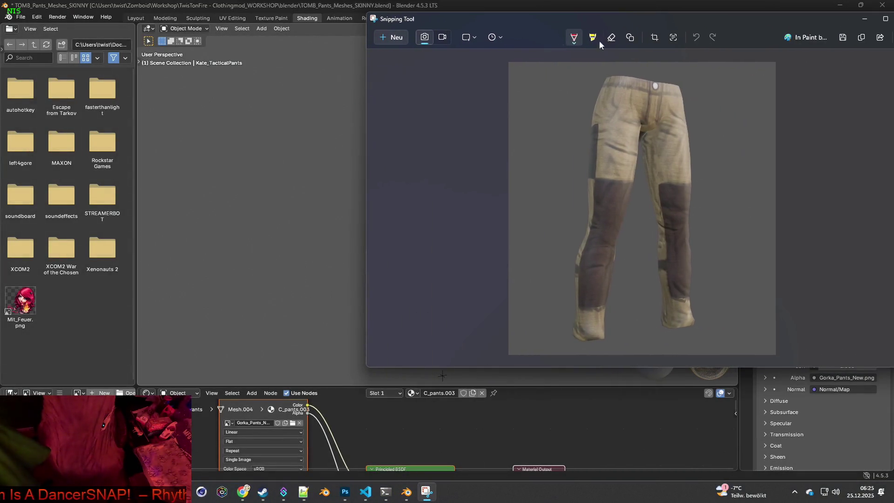
drag(695, 15, 582, 15)
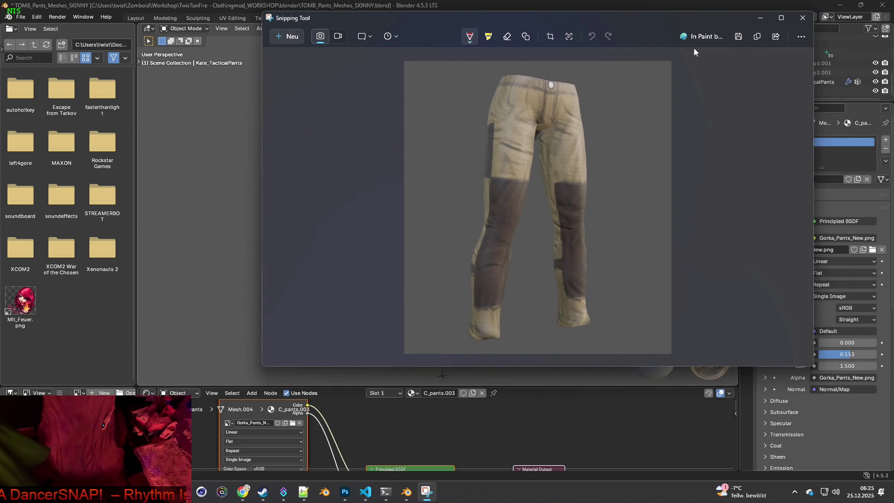
click(739, 36)
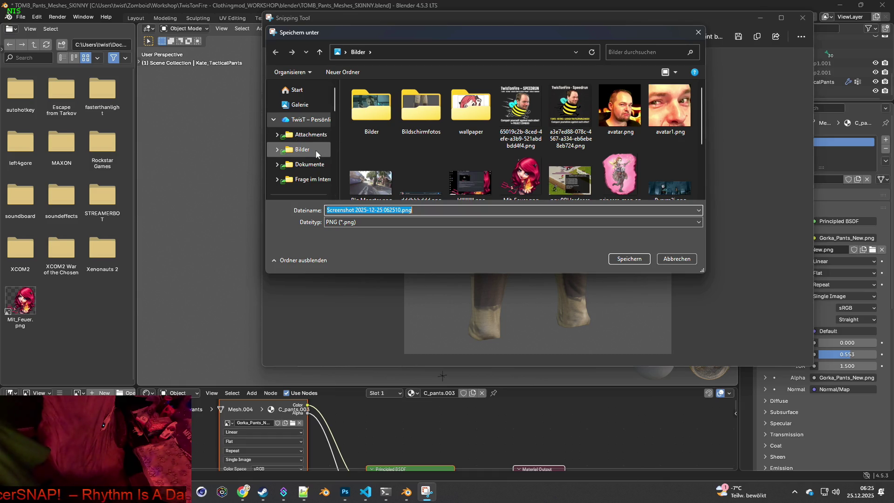
scroll(312, 149, down, 3)
click(303, 116)
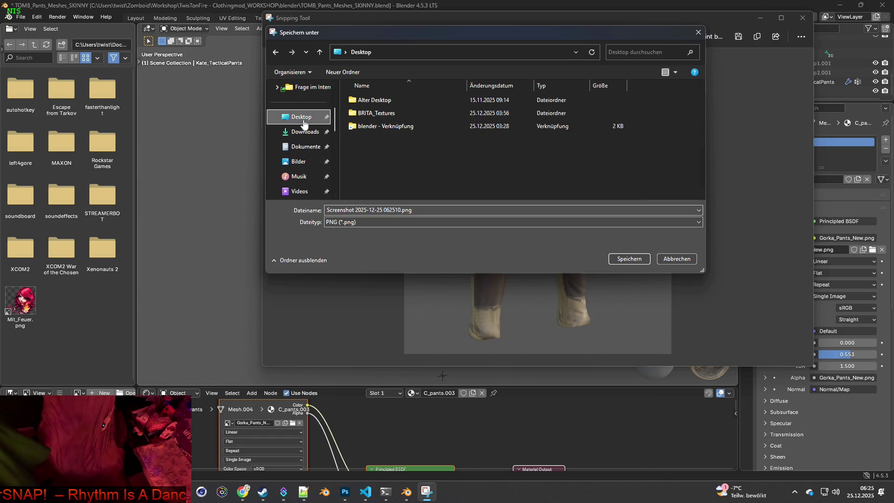
double_click(377, 113)
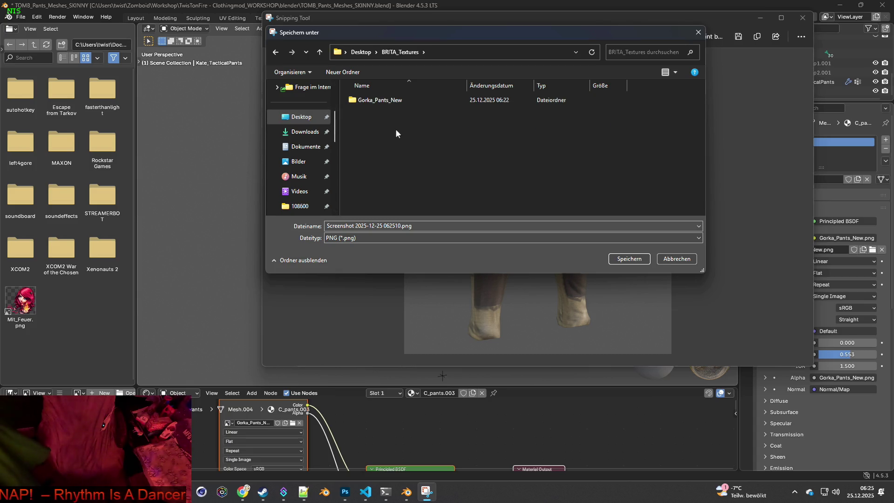
double_click(380, 100)
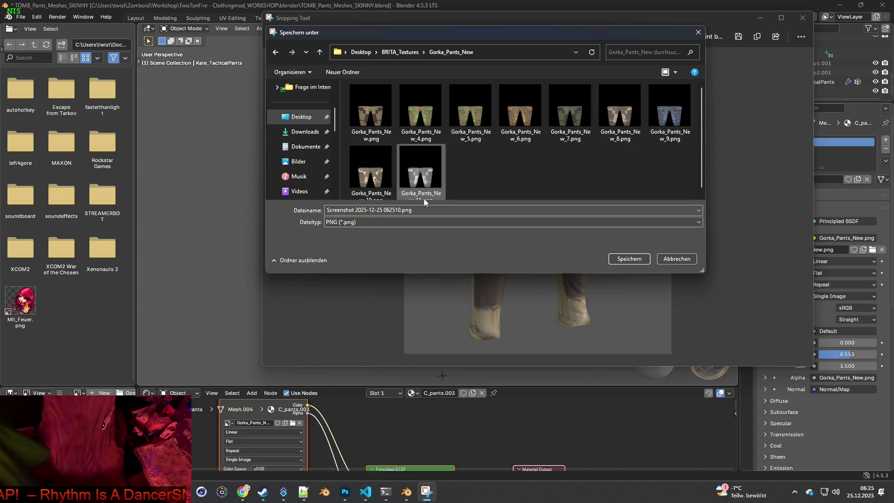
Name the file icon_Gorka_Pants_New.png by prefixing the texture name with icon_, and save.
click(373, 133)
double_click(369, 210)
drag(371, 210, 317, 213)
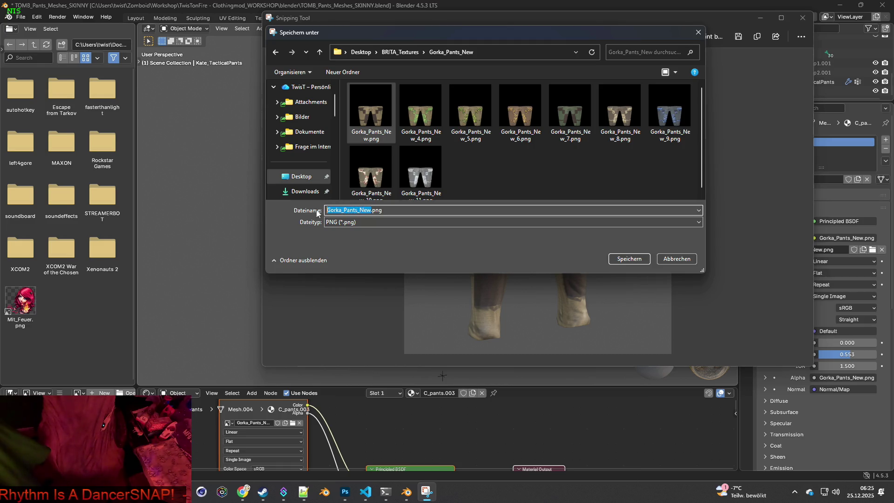
click(373, 211)
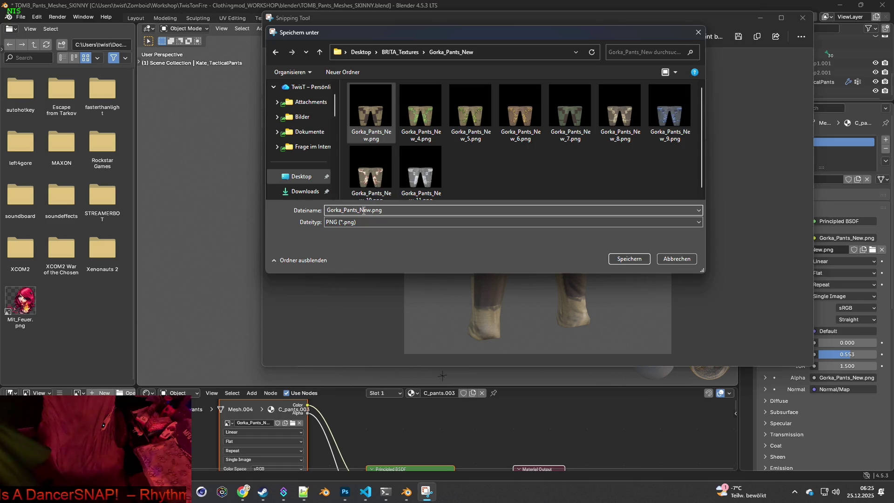
text(ico)
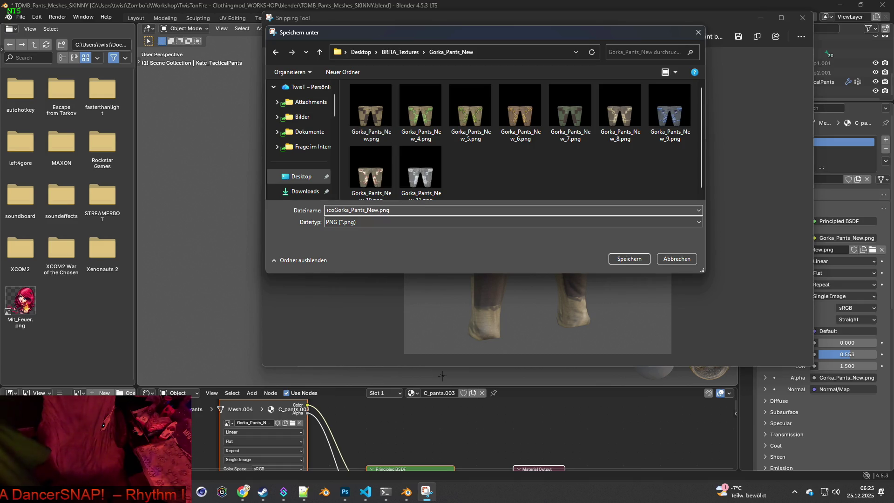
text(n_)
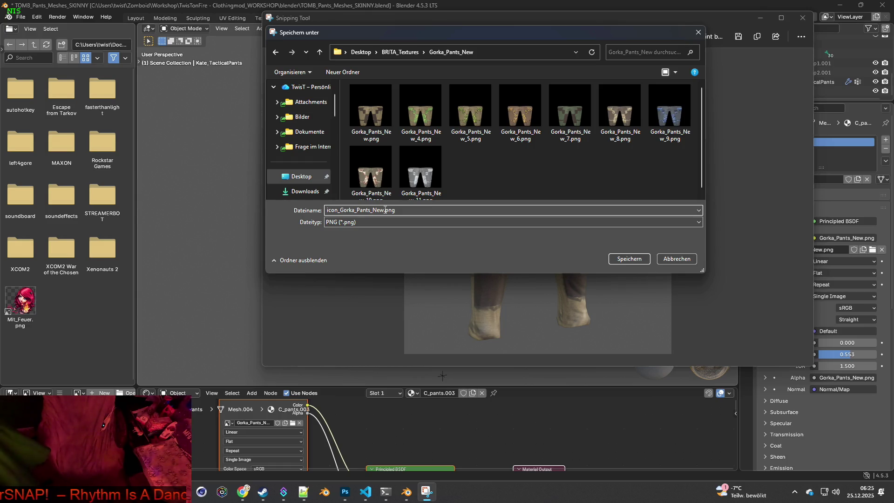
drag(385, 210, 321, 211)
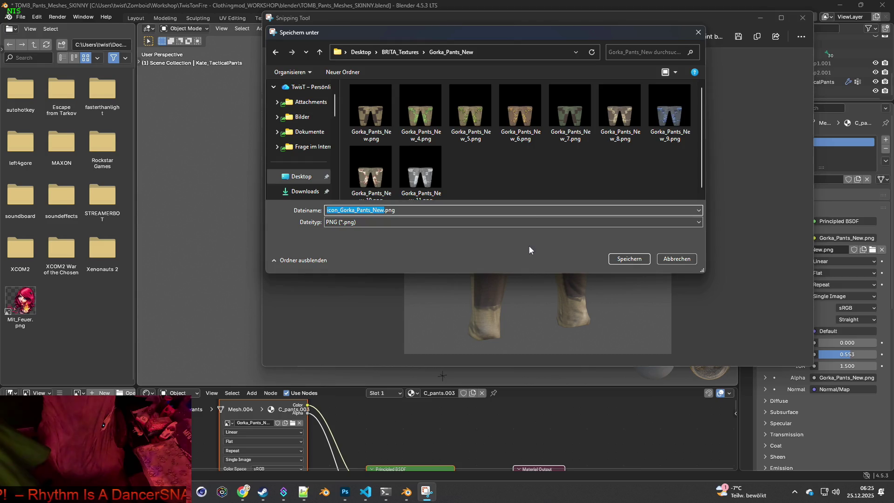
click(627, 259)
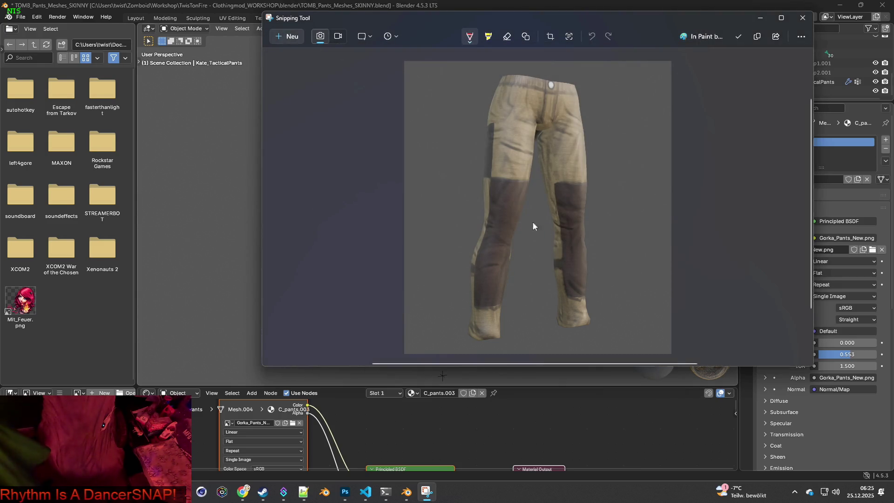
Browse the Gorka_Pants_New and clothes texture folders, sorting the file list by date.
click(226, 8)
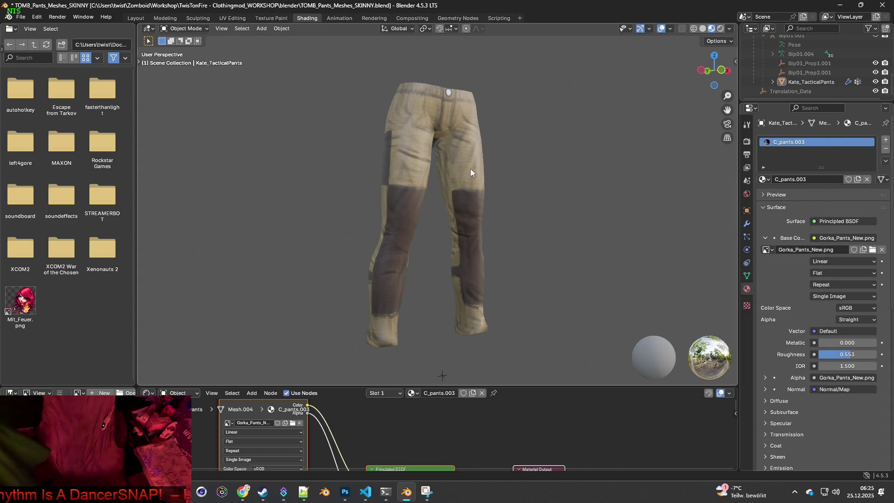
click(292, 423)
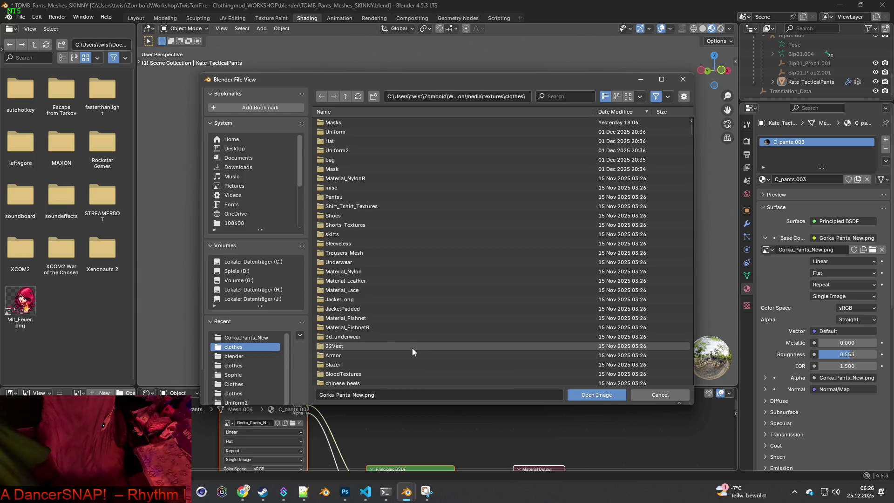
click(253, 337)
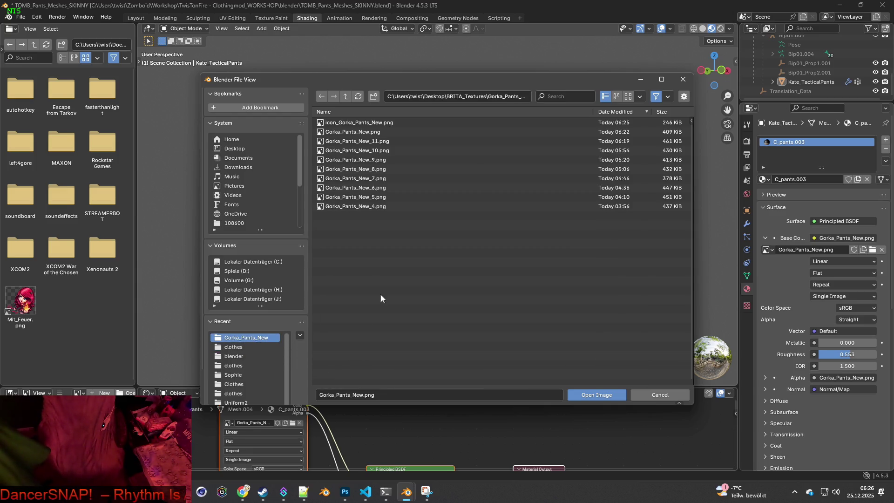
click(243, 346)
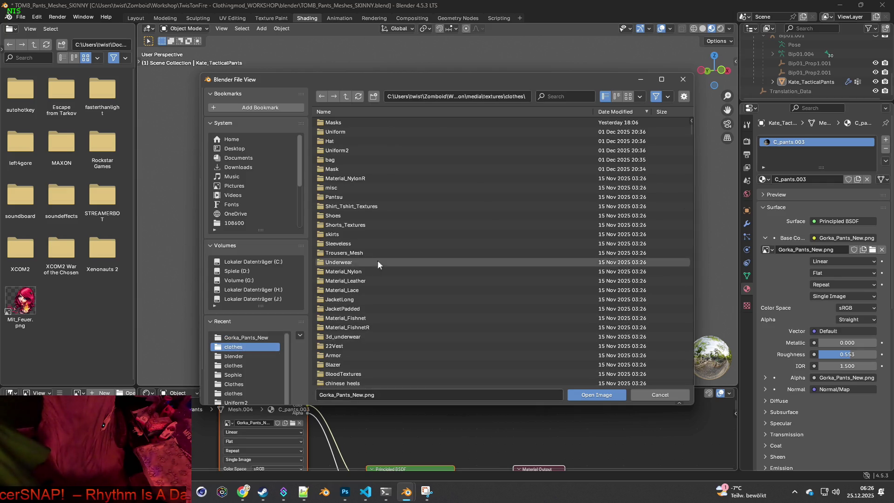
click(237, 337)
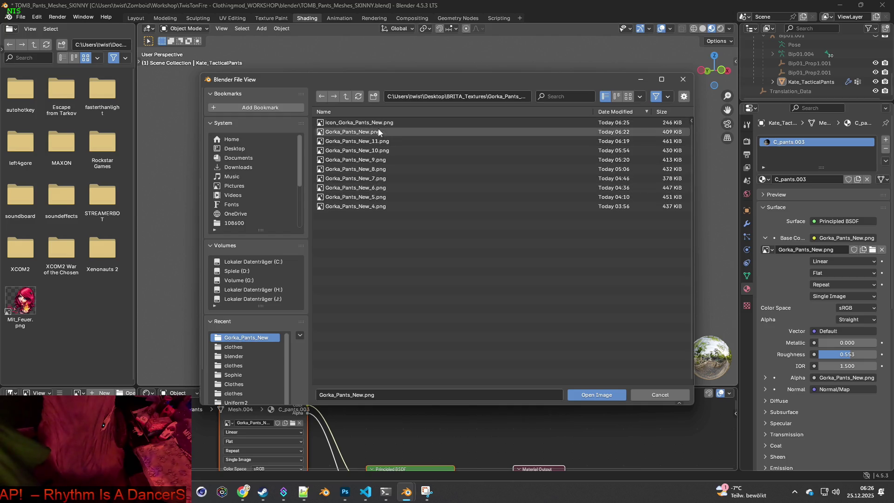
click(233, 347)
click(605, 112)
scroll(468, 231, down, 10)
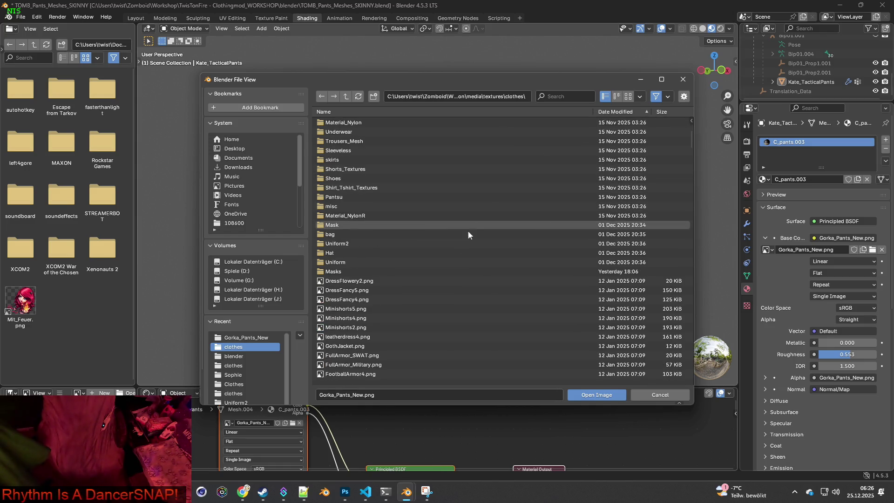
click(623, 113)
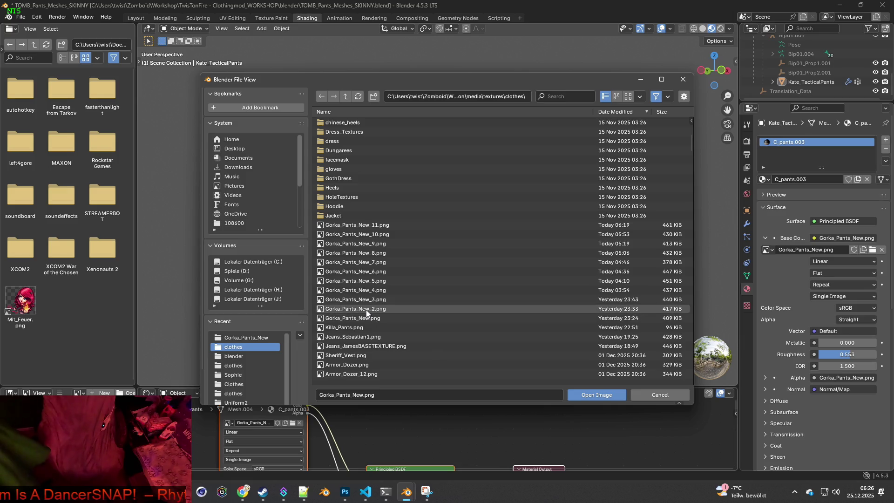
Check the variants in Gorka_Pants_New.xml, then load Gorka_Pants_New_2.png onto the pants.
click(303, 491)
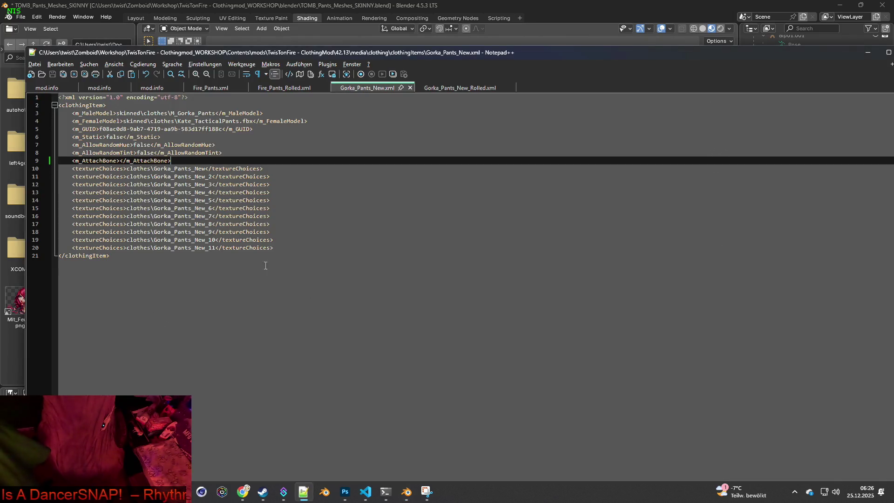
key(alt+Tab)
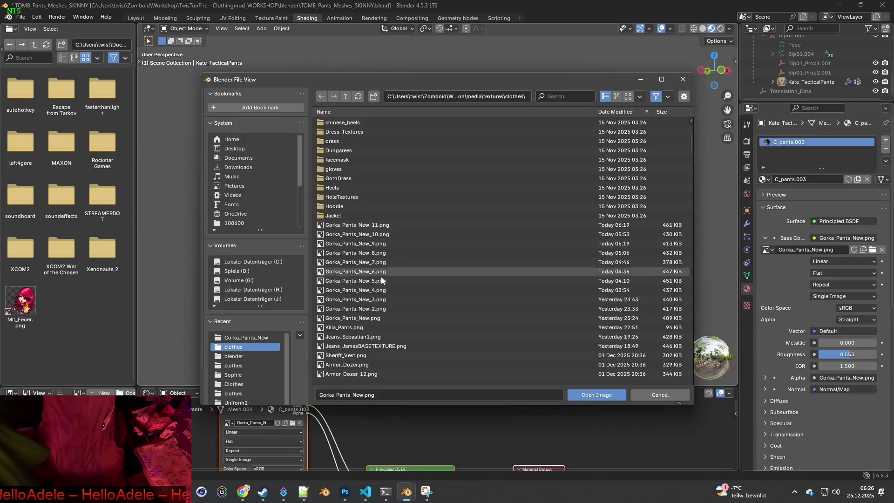
click(380, 311)
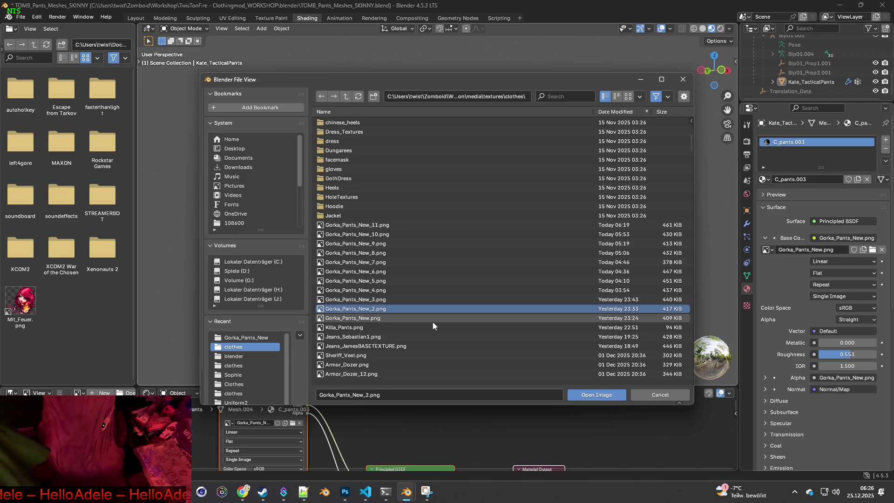
click(597, 395)
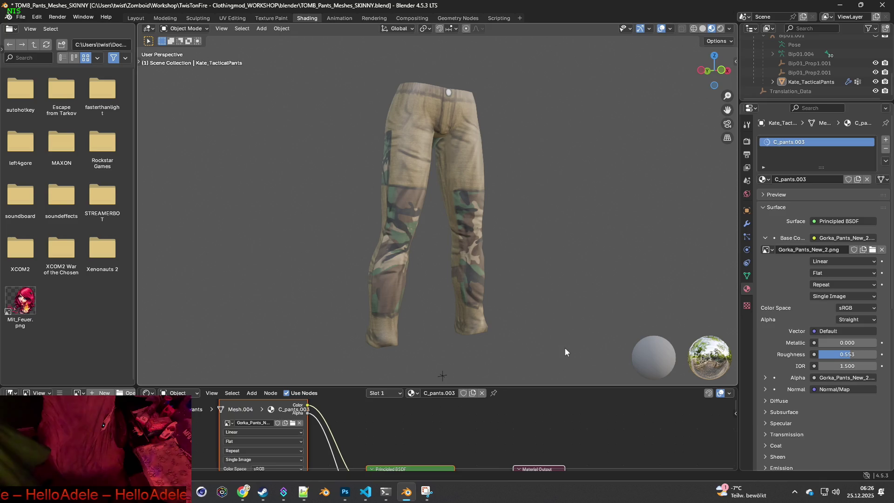
Capture a rectangle snip around the woodland-camo pants in the viewport.
key(super+shift+s)
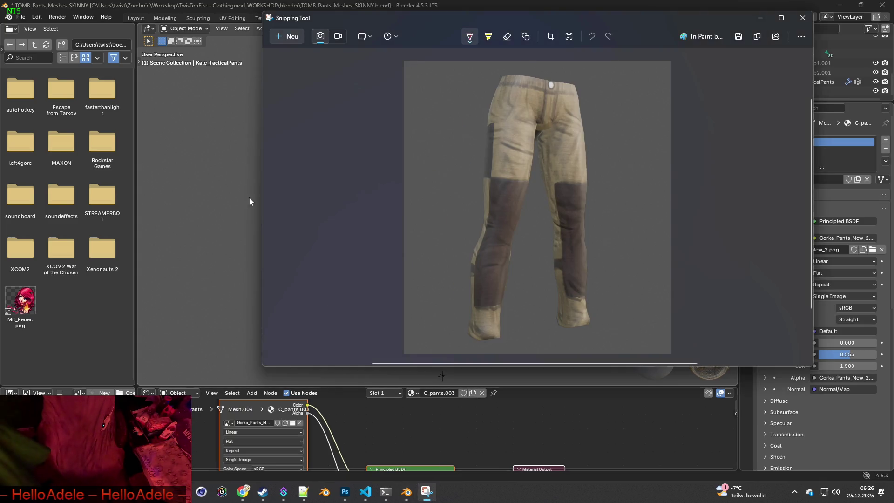
click(287, 37)
mouse_move(288, 69)
mouse_down()
mouse_move(308, 76)
mouse_move(580, 358)
mouse_up()
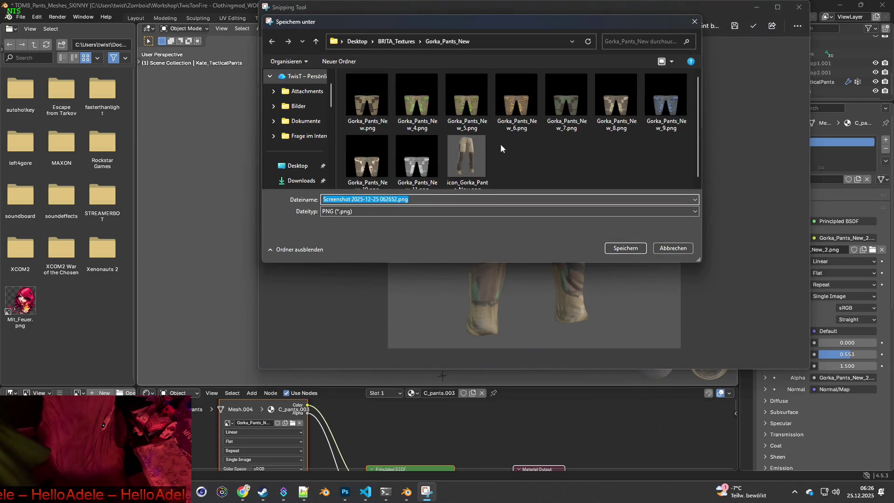
Save it as icon_Gorka_Pants_New_2.png by appending _2 to the existing icon name.
click(478, 158)
scroll(478, 159, down, 1)
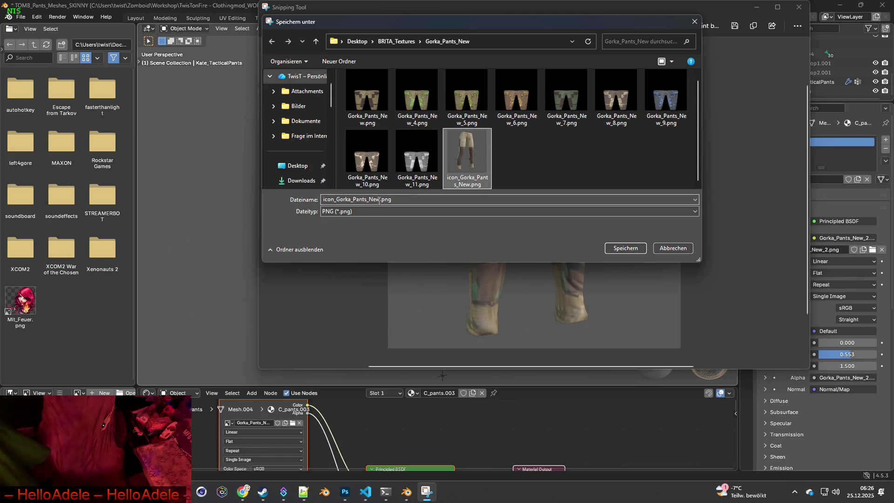
double_click(392, 199)
click(380, 199)
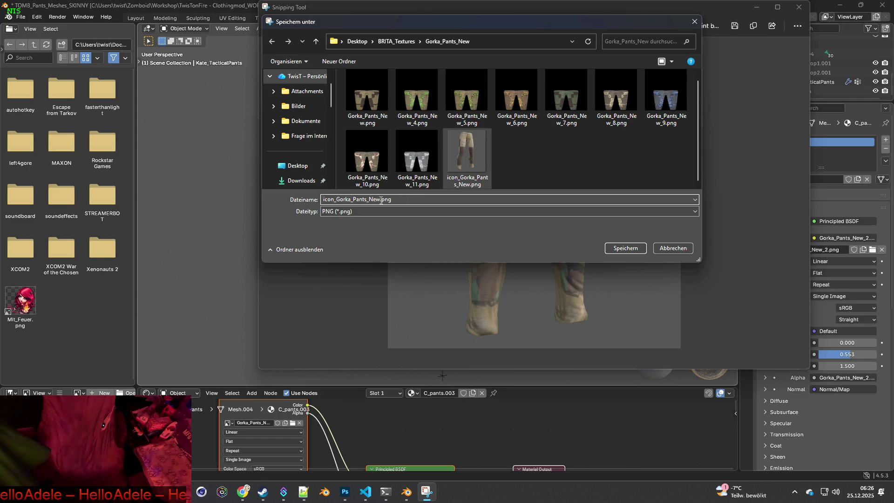
text(_2)
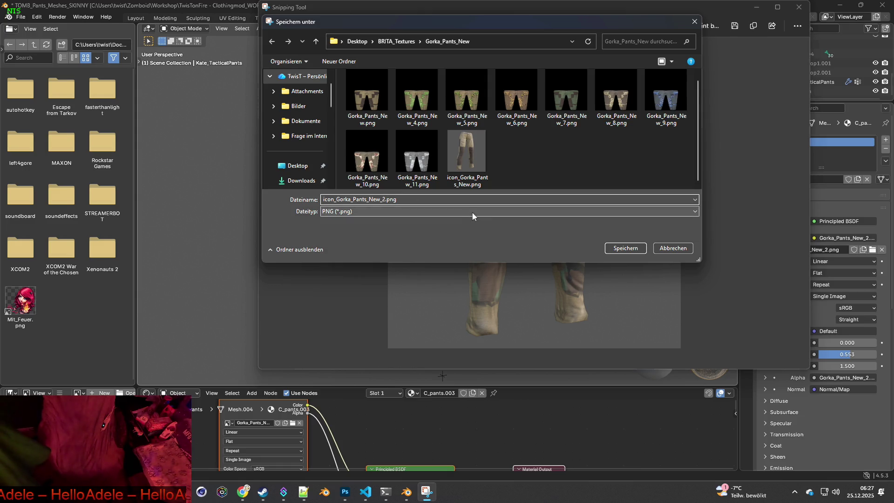
click(622, 245)
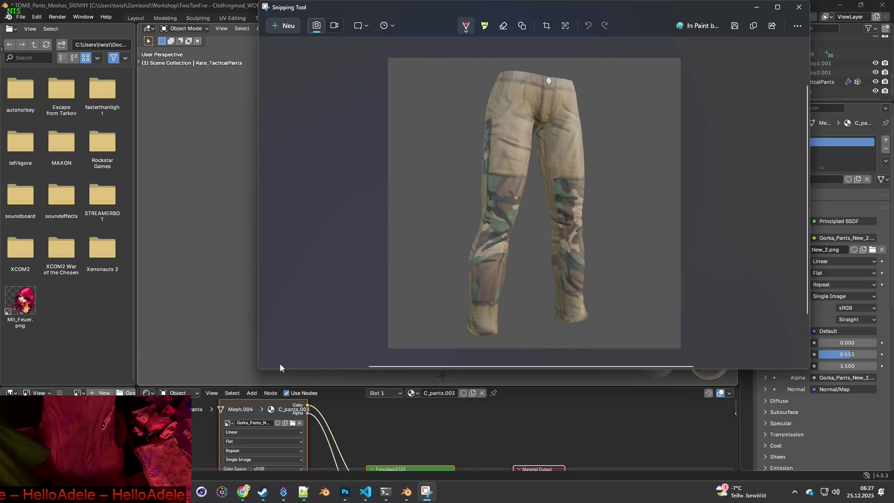
Load Gorka_Pants_New_3.png as the pants texture and begin a new Snipping Tool capture.
click(293, 423)
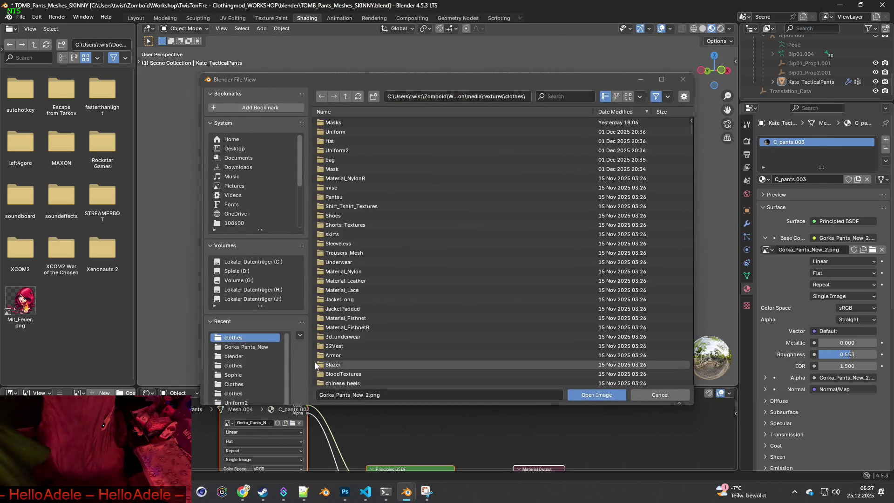
scroll(491, 234, down, 5)
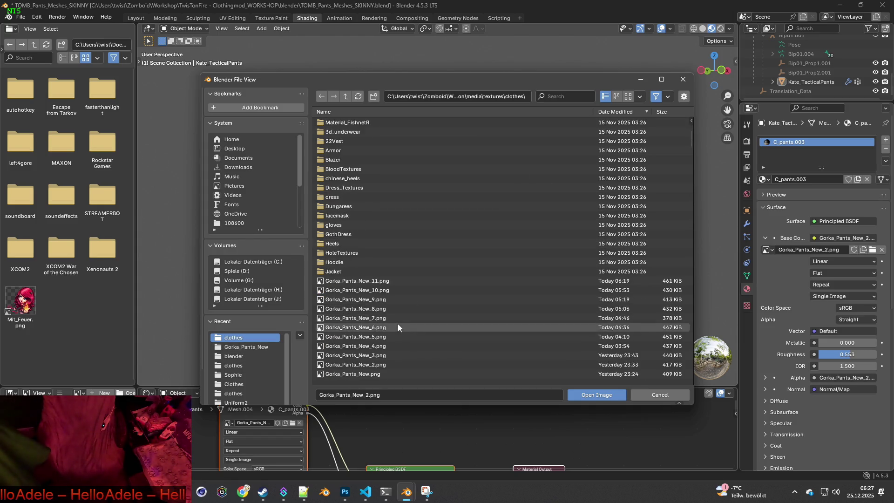
click(410, 355)
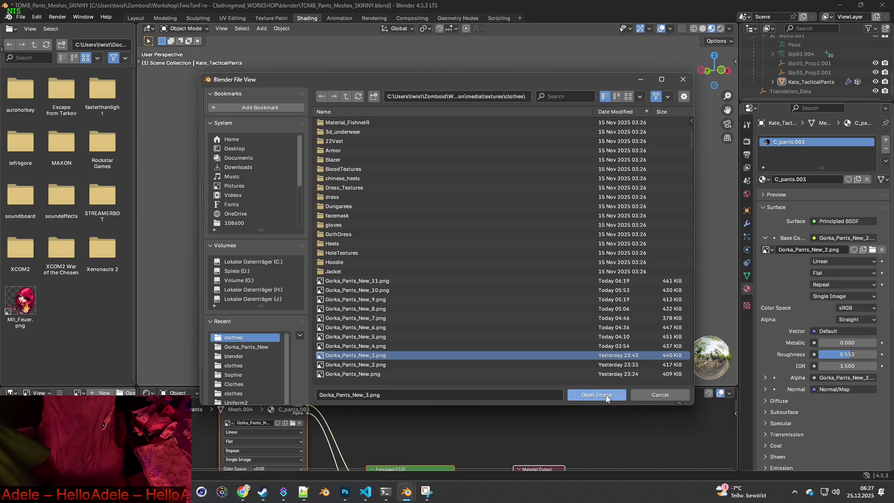
click(607, 398)
click(426, 491)
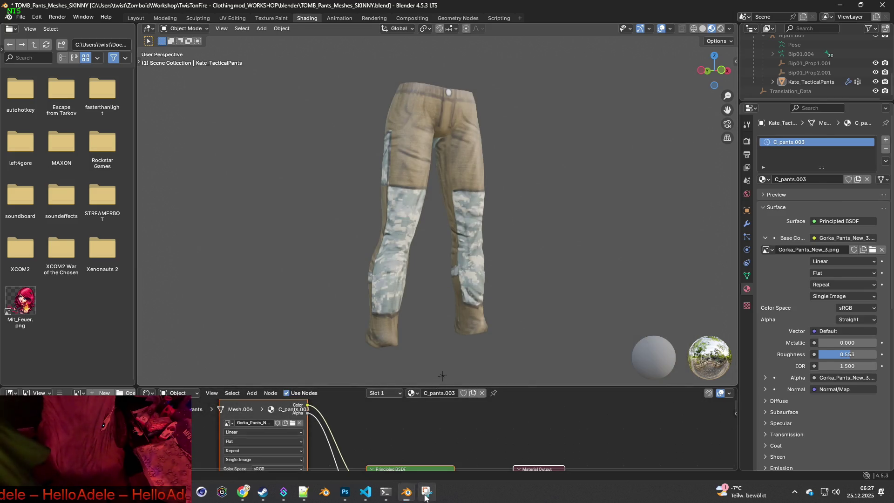
click(281, 22)
Snip the digital-camo pants, save as icon_Gorka_Pants_New_3.png, and browse for the next texture in Blender.
drag(282, 55, 582, 361)
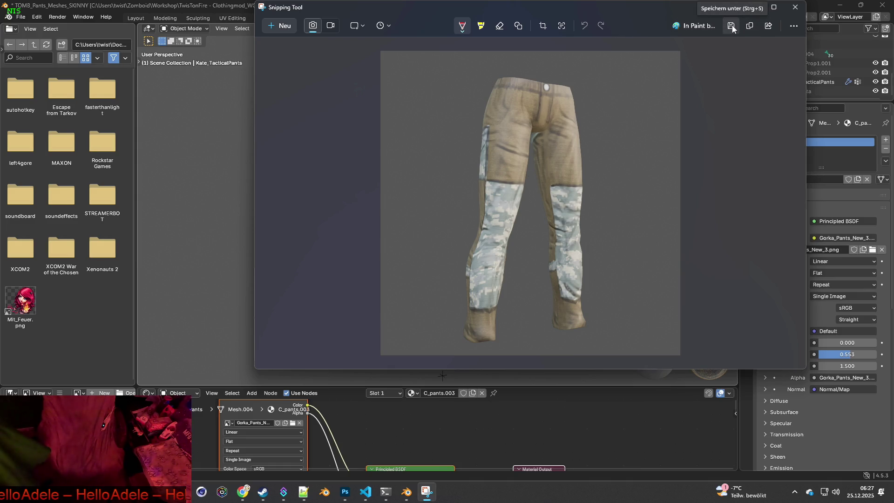
click(732, 28)
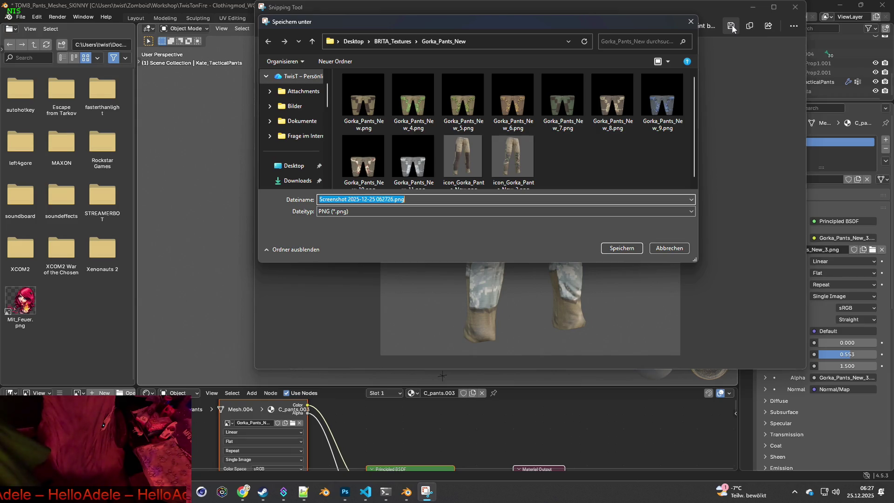
scroll(547, 141, down, 1)
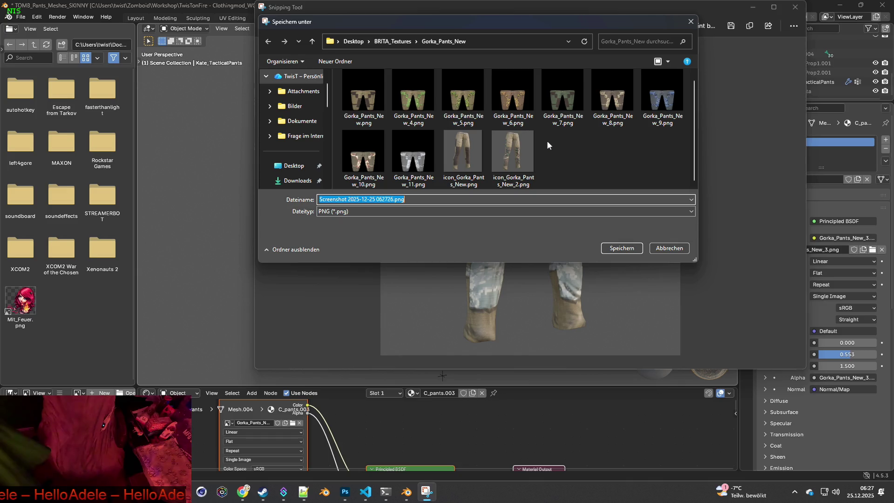
click(512, 154)
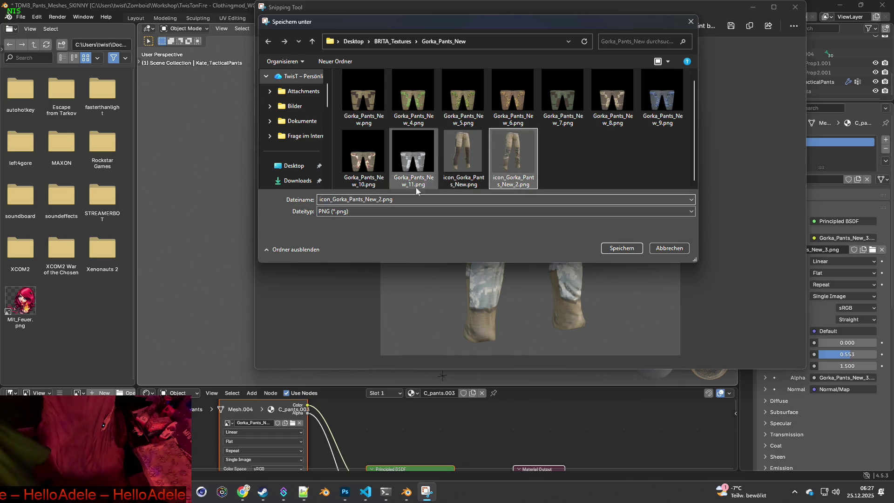
double_click(383, 199)
click(386, 199)
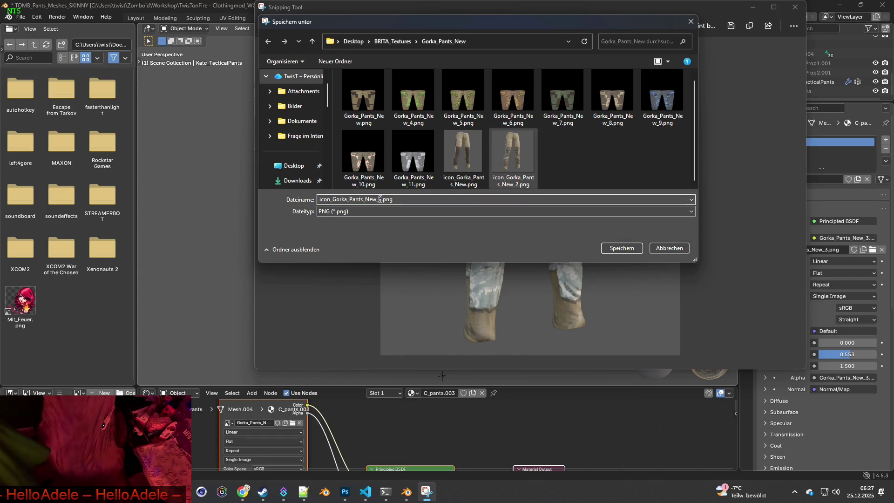
text(3)
click(622, 248)
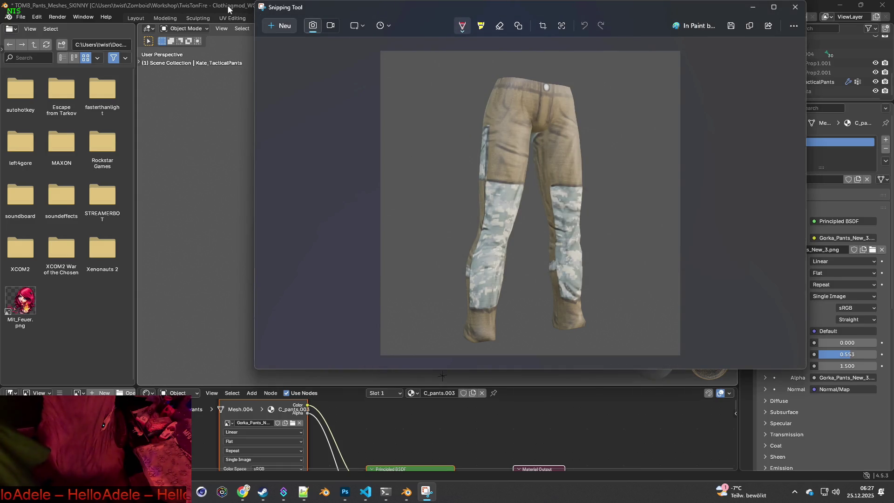
key(alt+Tab)
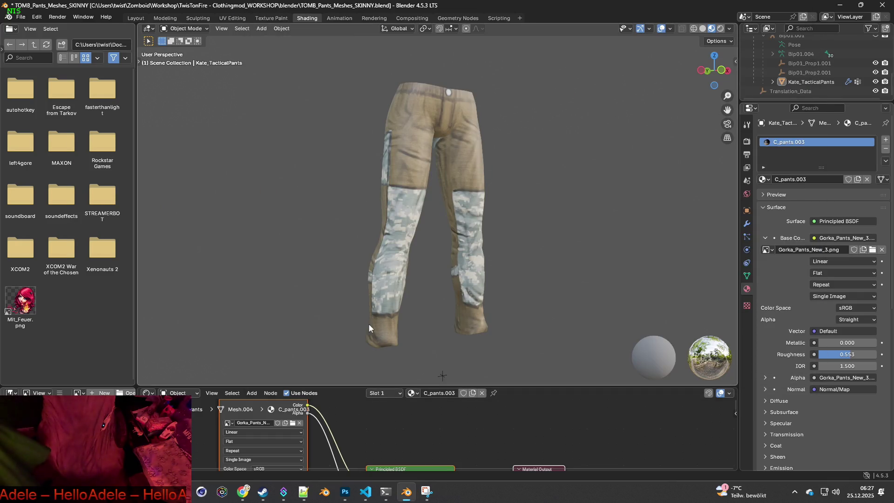
click(293, 422)
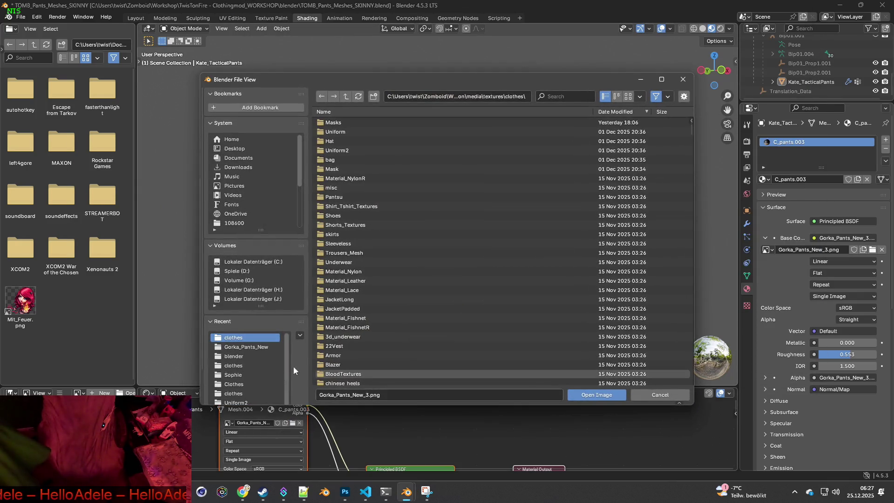
Load Gorka_Pants_New_4.png as the pants' image texture.
scroll(412, 309, down, 5)
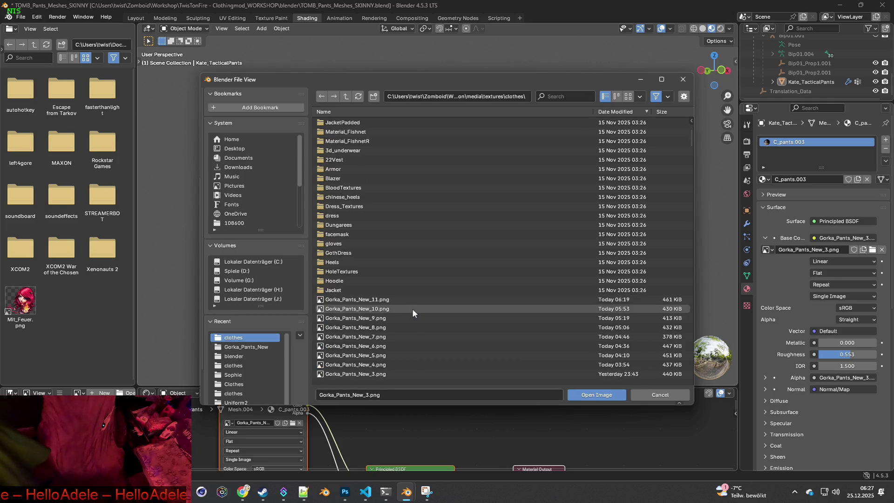
click(475, 365)
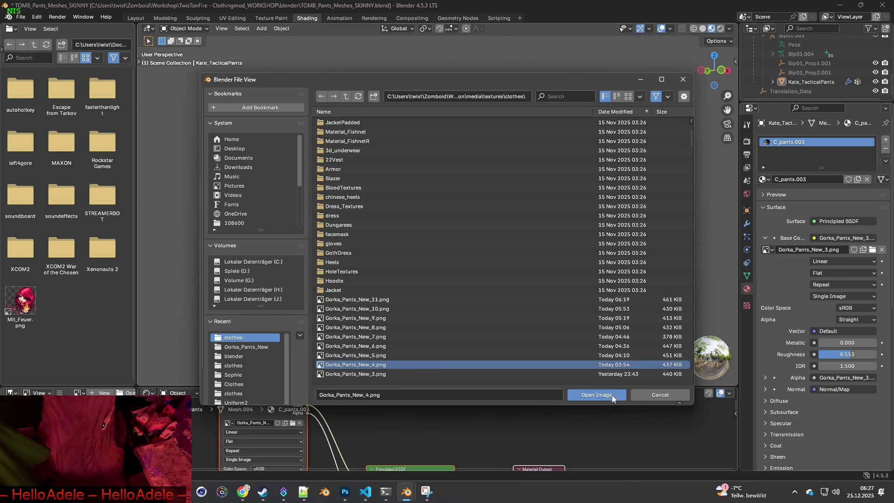
click(612, 395)
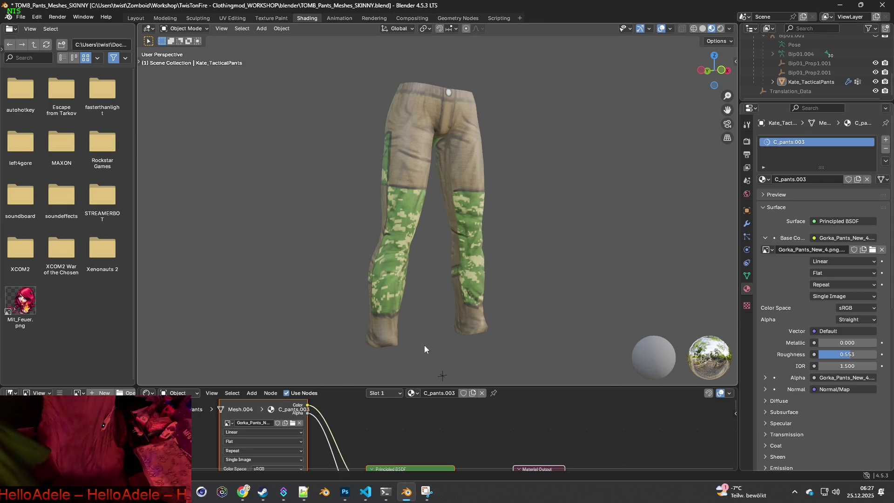
Snip the green-camo pants and save the capture as icon_Gorka_Pants_New_4.png.
click(427, 491)
click(281, 28)
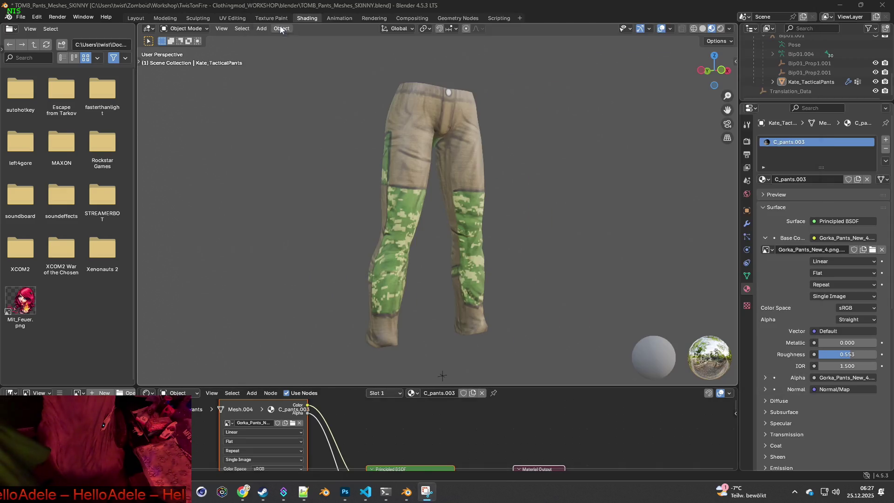
mouse_move(287, 63)
mouse_down()
mouse_move(393, 148)
mouse_move(577, 359)
mouse_up()
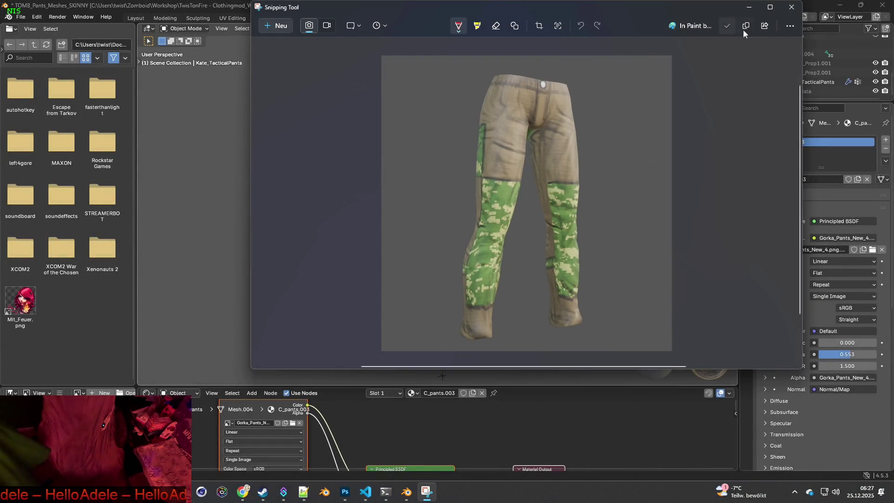
click(728, 27)
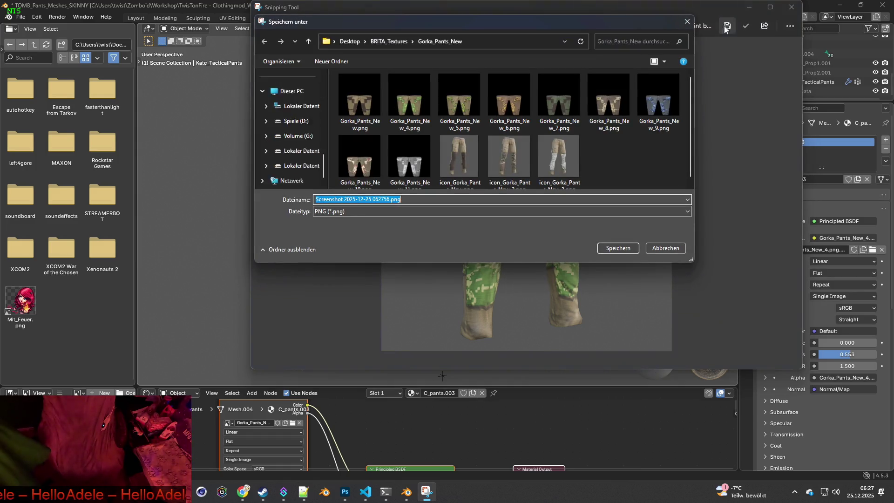
click(567, 151)
click(377, 199)
text(4)
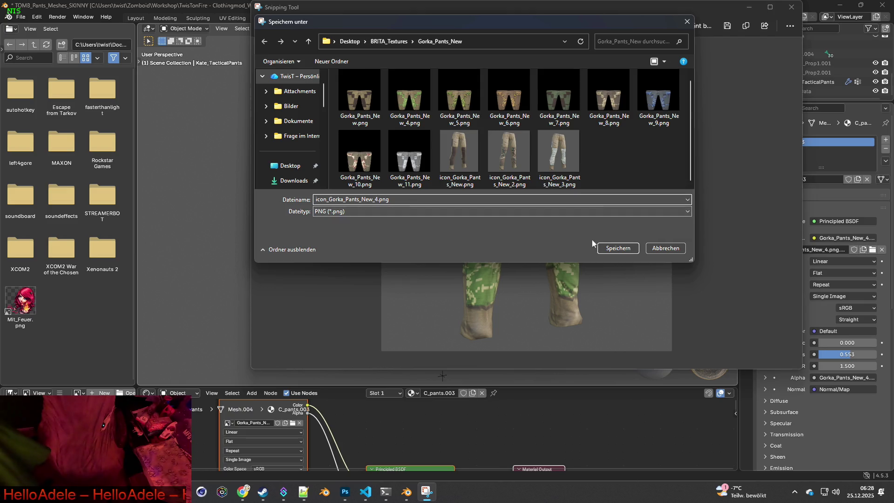
click(620, 249)
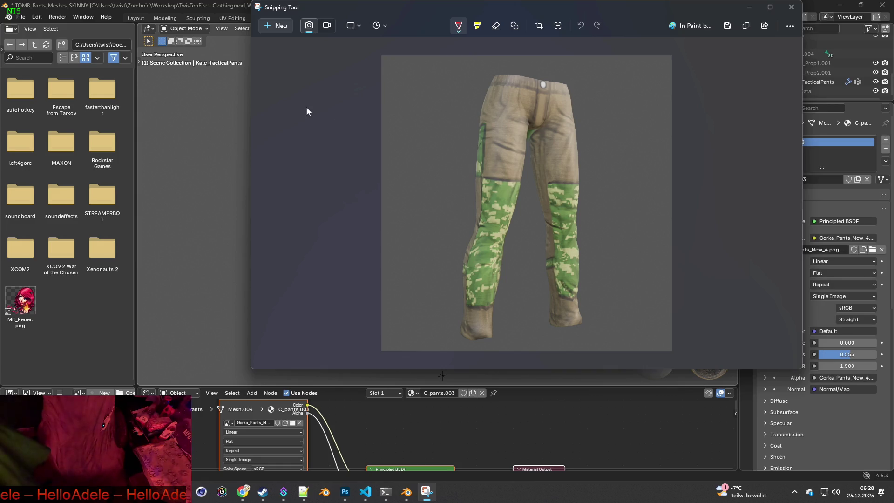
click(222, 35)
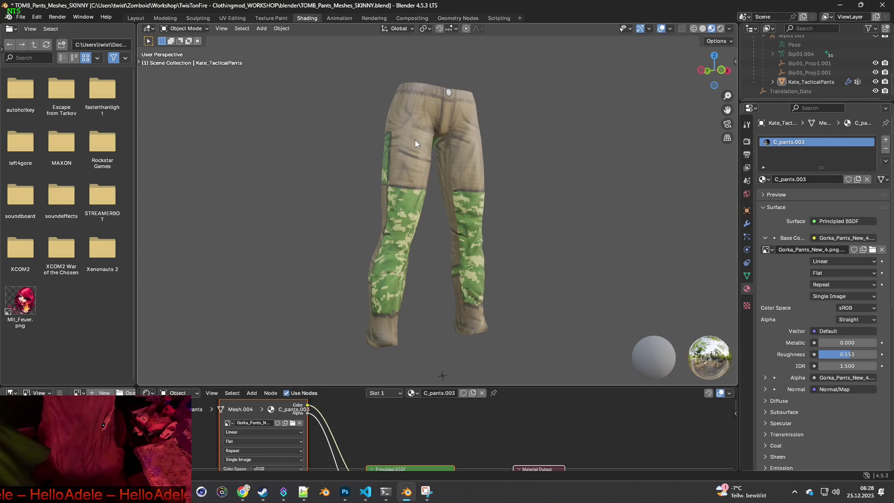
Replace the pants texture with Gorka_Pants_New_5.png for woodland camo.
click(293, 423)
scroll(399, 342, down, 5)
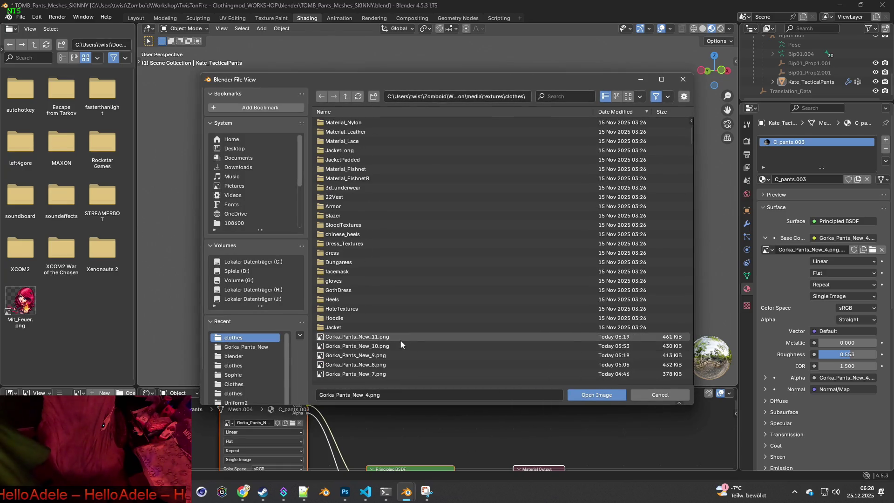
scroll(400, 340, down, 3)
click(396, 336)
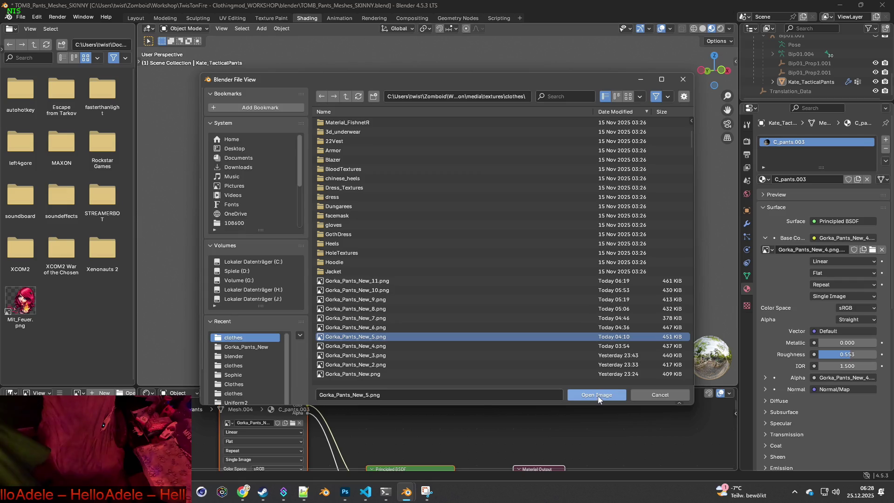
click(597, 395)
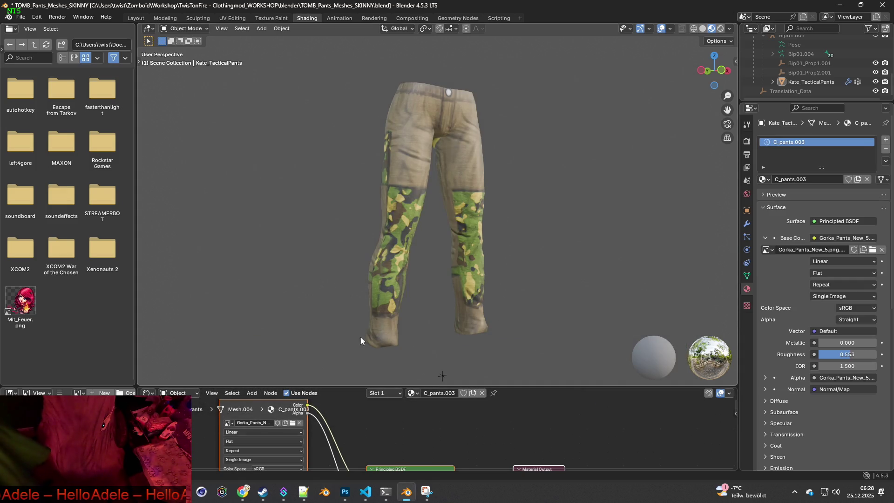
Snip the woodland-camo pants and save the capture as the next icon PNG.
key(alt+Tab)
click(275, 24)
mouse_move(273, 66)
mouse_down()
mouse_move(547, 303)
mouse_move(577, 359)
mouse_up()
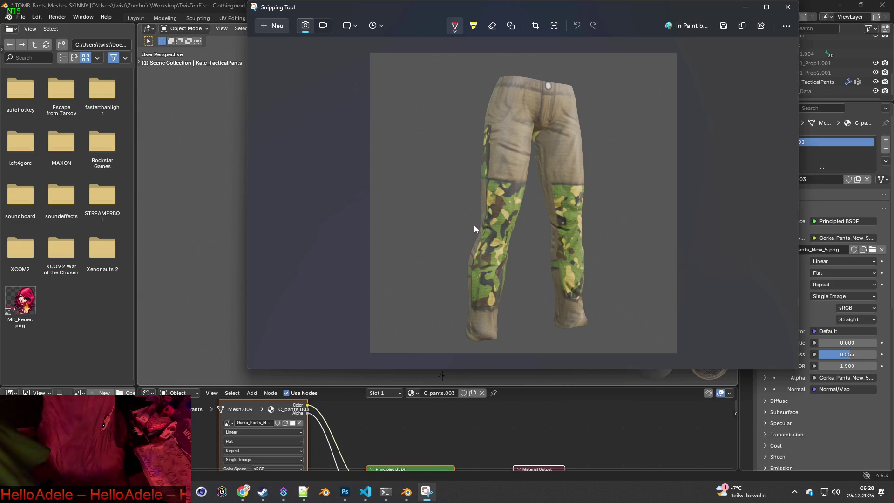
click(723, 26)
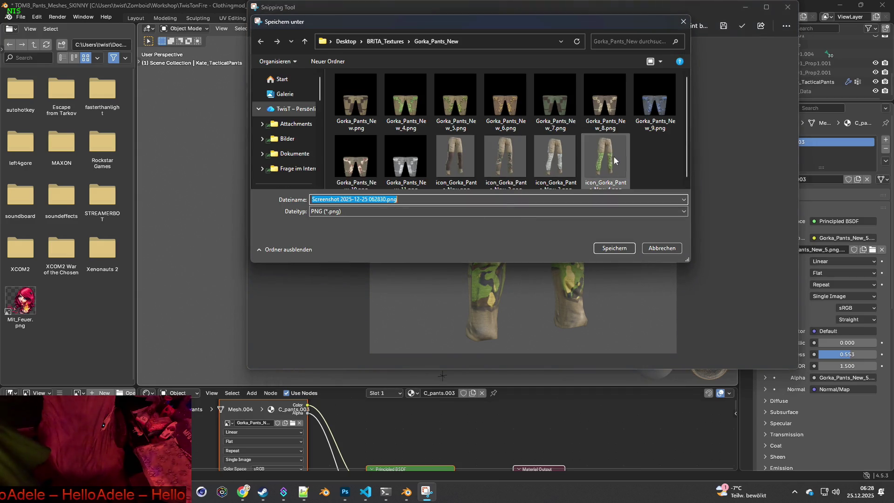
click(605, 156)
click(375, 200)
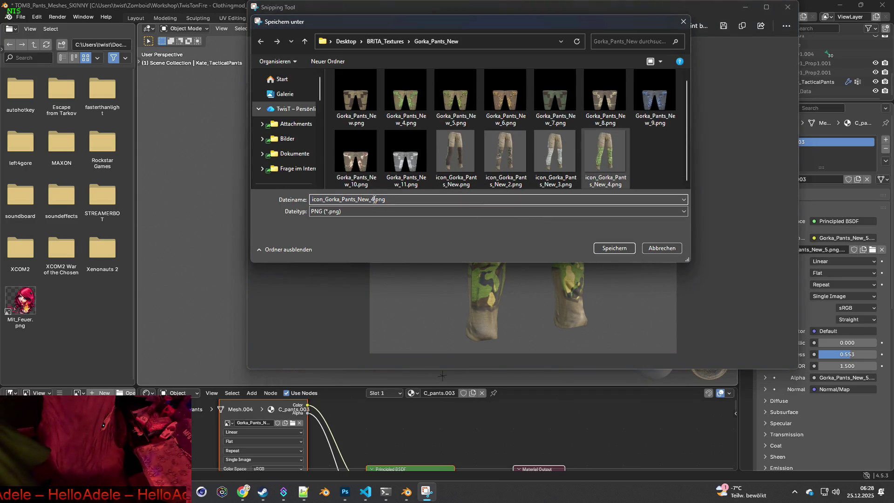
click(614, 248)
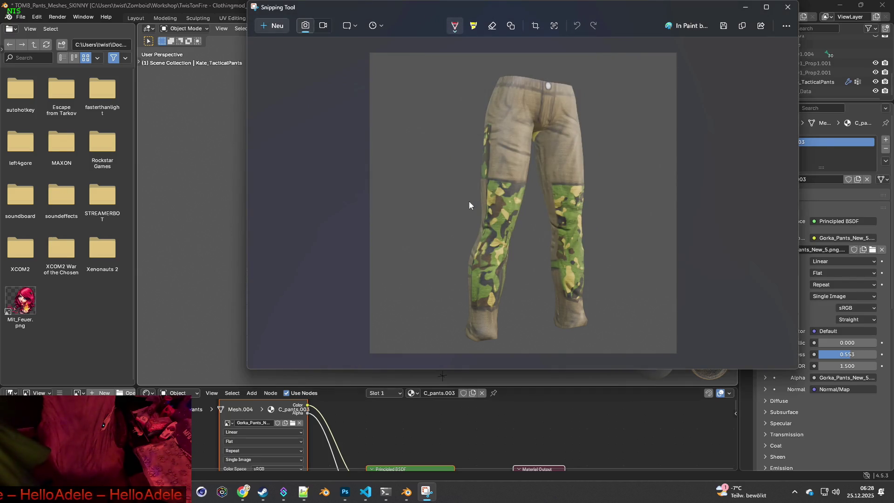
key(alt+Tab)
Load Gorka_Pants_New_6.png from the Gorka_Pants_New folder onto the pants.
click(292, 423)
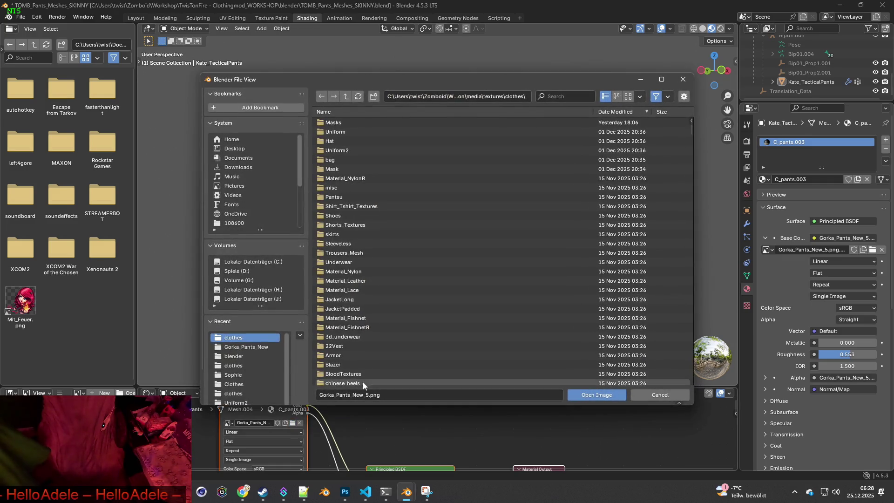
click(253, 348)
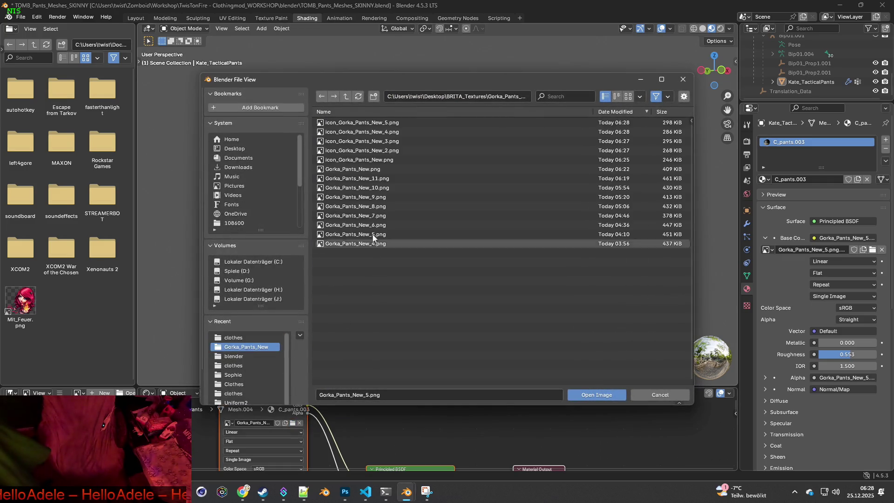
click(359, 226)
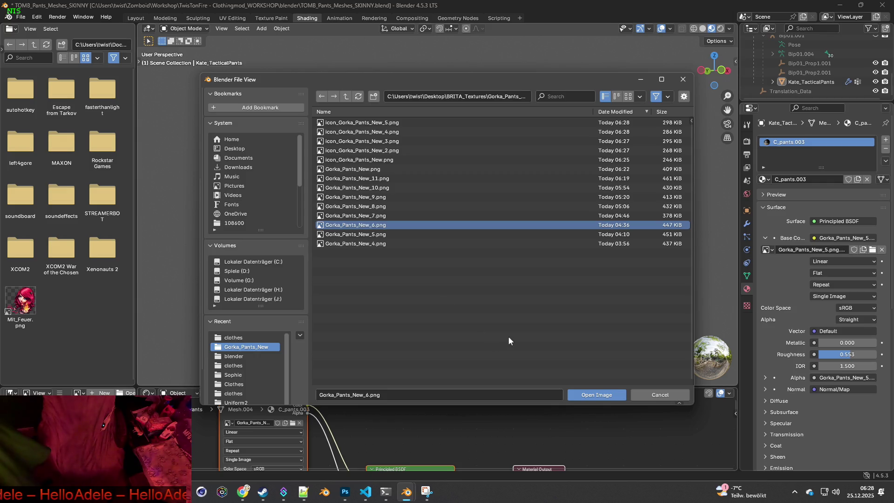
click(601, 392)
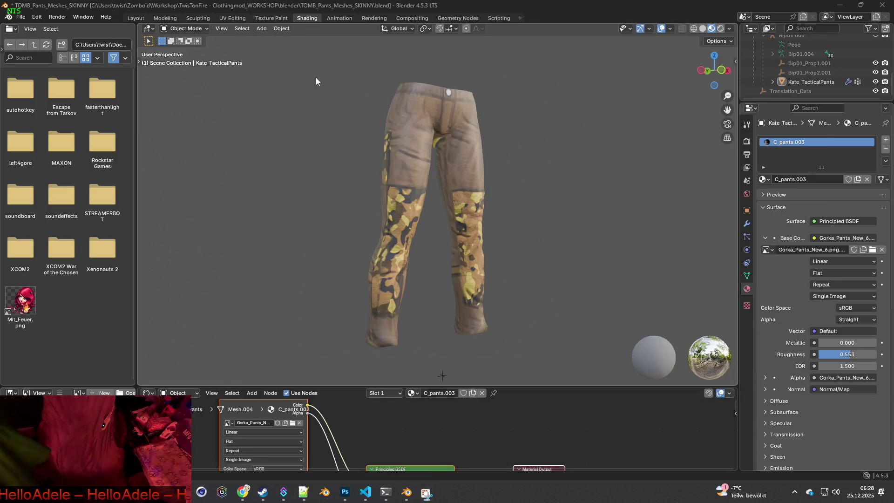
Snip the brown-camo pants, save as icon_Gorka_Pants_New_6.png, and browse for the next texture.
key(super+shift+s)
mouse_move(285, 61)
mouse_down()
mouse_move(536, 251)
mouse_move(575, 360)
mouse_up()
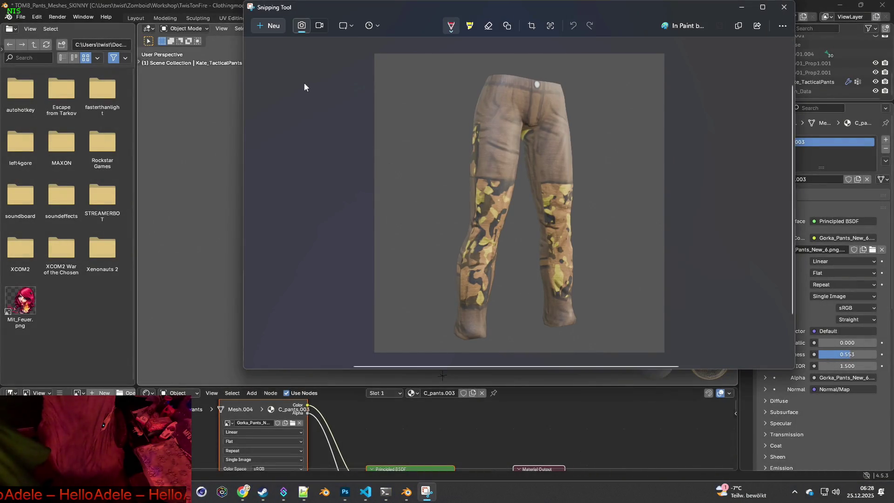
click(721, 26)
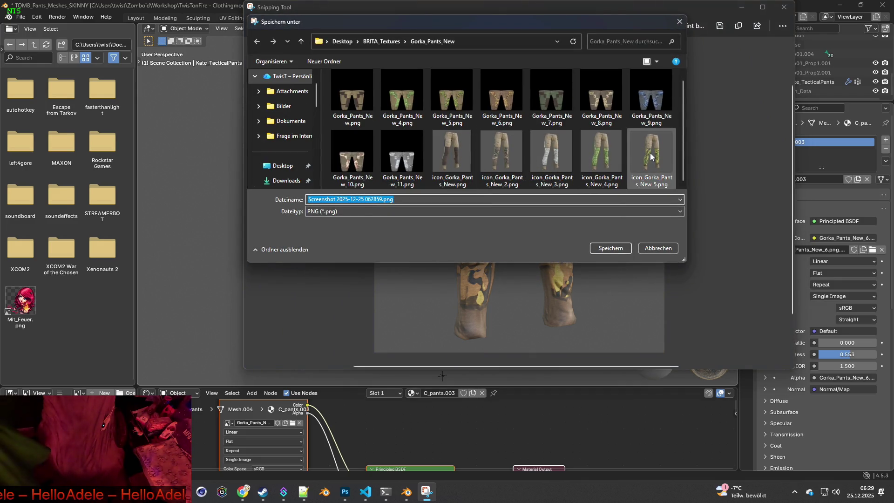
click(650, 154)
click(371, 199)
key(BackSpace)
text(6)
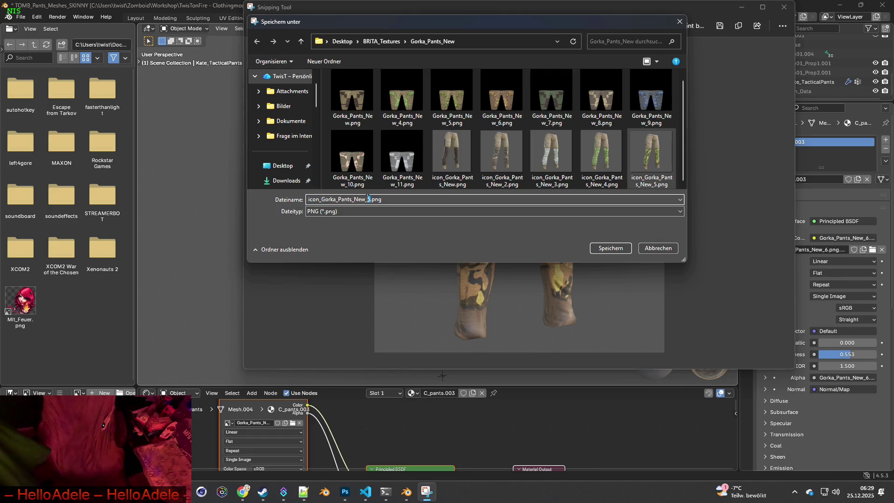
click(603, 248)
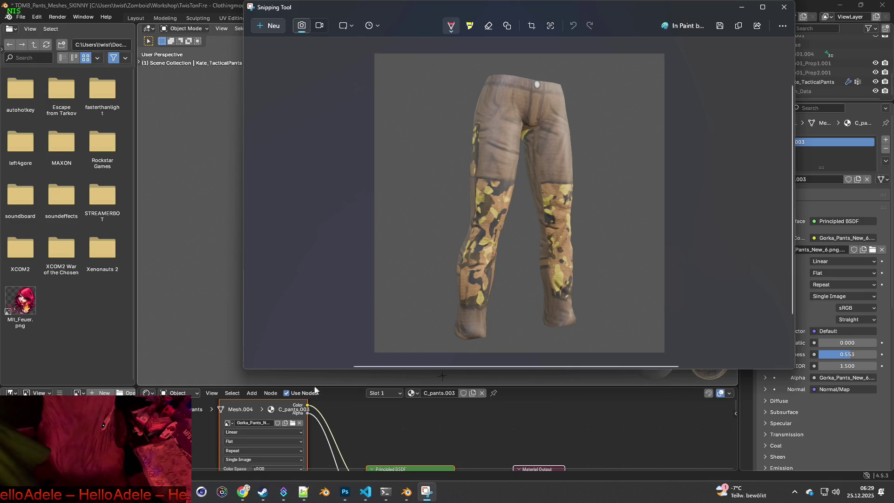
click(293, 423)
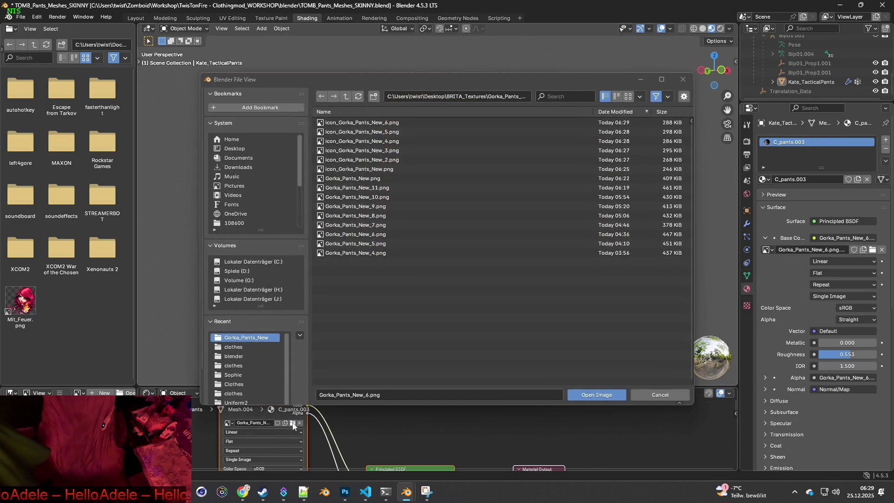
Load Gorka_Pants_New_7.png onto the pants and snip the green pants.
click(466, 225)
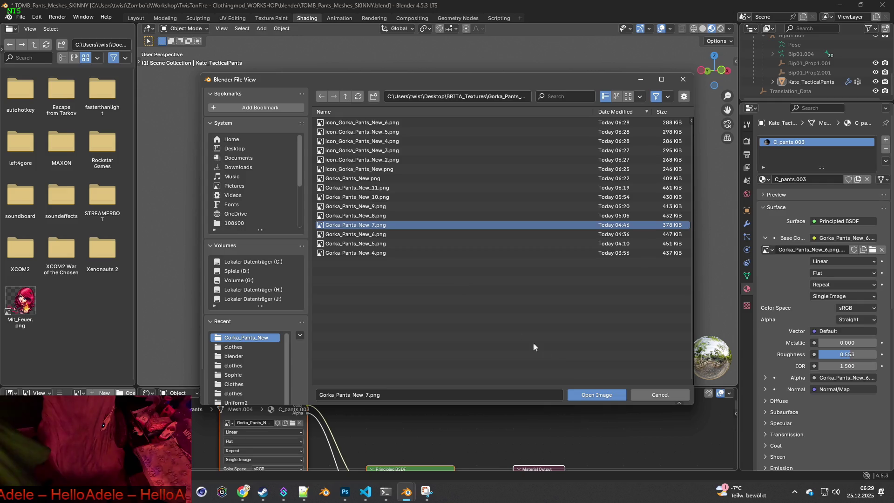
click(607, 396)
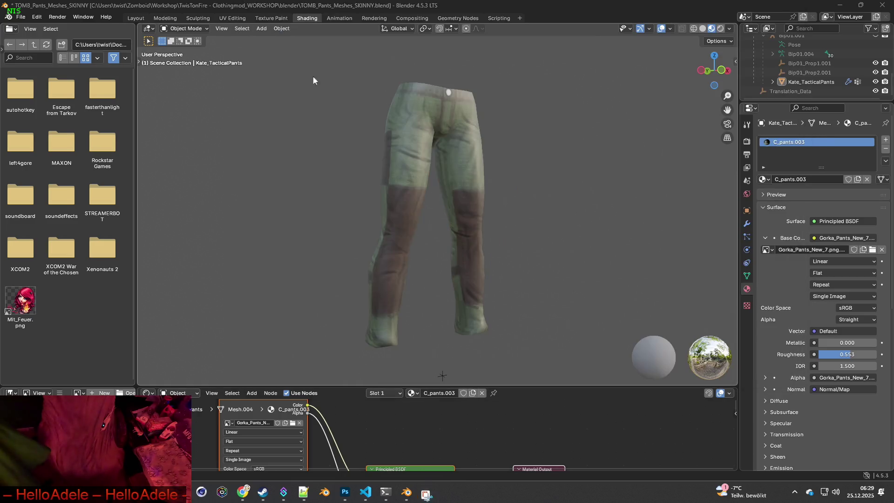
key(super+shift+s)
mouse_move(310, 65)
mouse_down()
mouse_move(582, 326)
mouse_move(563, 362)
mouse_up()
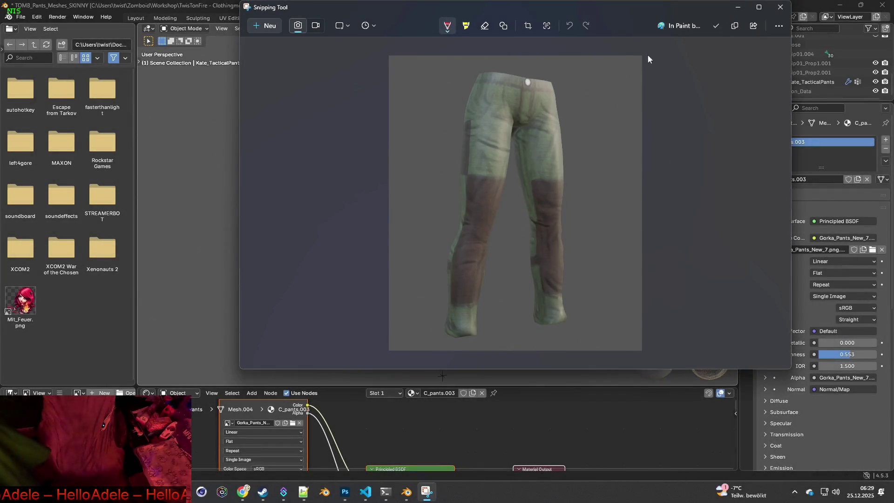
Save the snip as icon_Gorka_Pants_New_7.png in the Gorka_Pants_New folder.
click(716, 26)
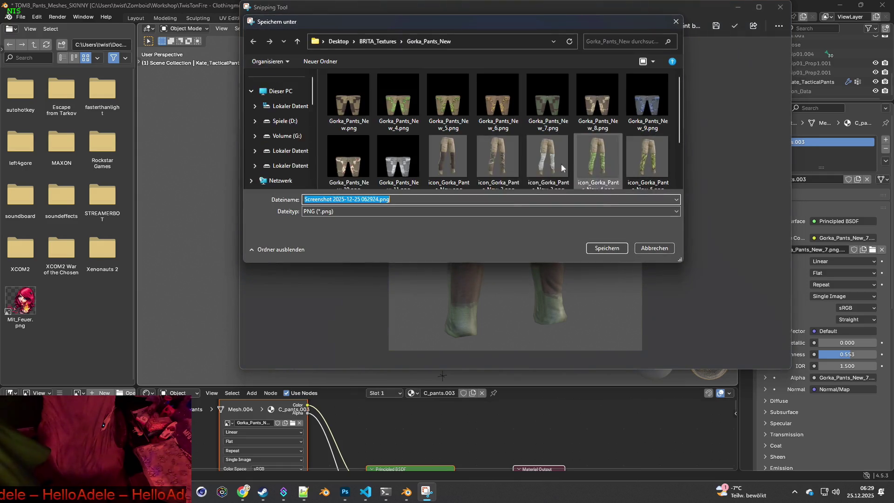
click(348, 152)
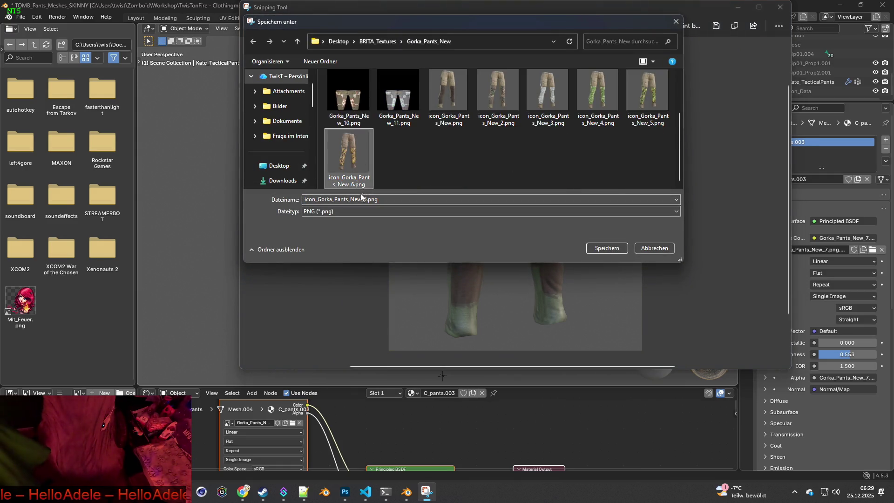
click(365, 199)
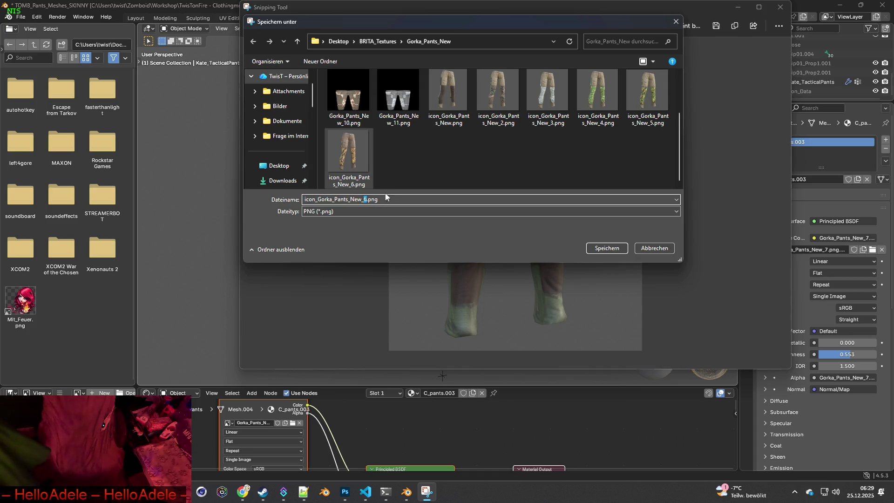
text(7)
click(614, 251)
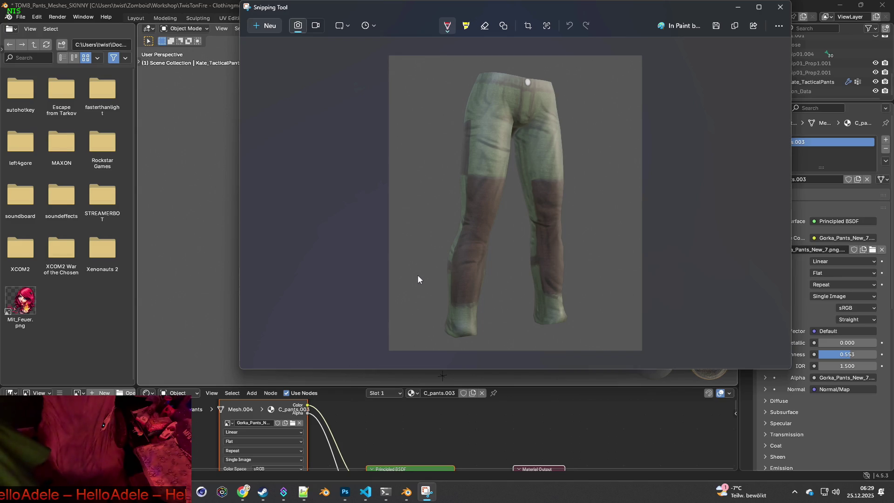
Load Gorka_Pants_New_8.png onto the pants and snip the multicam pants.
click(293, 422)
click(373, 225)
click(588, 393)
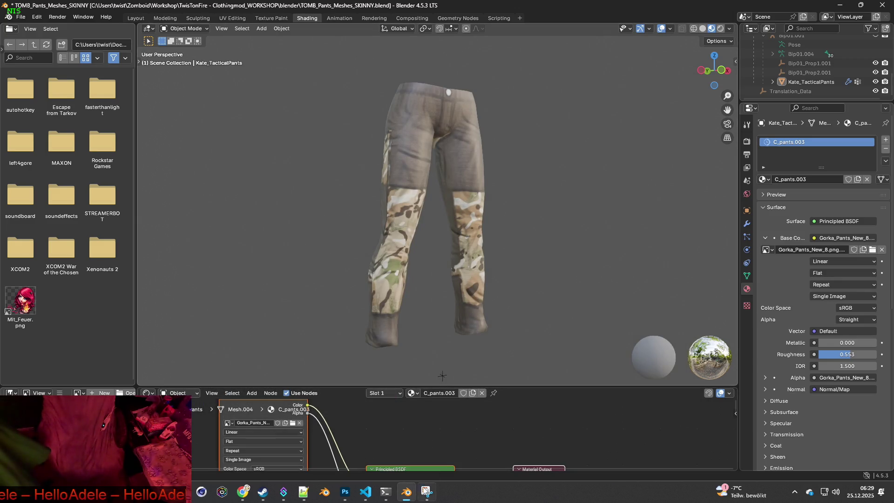
key(alt+Tab)
click(269, 26)
mouse_move(278, 59)
mouse_down()
mouse_move(551, 323)
mouse_move(561, 362)
mouse_move(574, 361)
mouse_up()
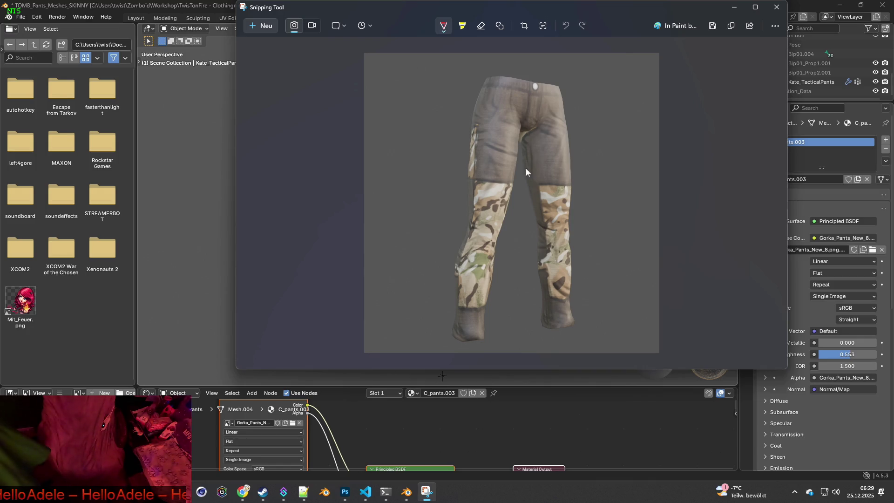
Save the snip as icon_Gorka_Pants_New_8.png and minimize Snipping Tool.
click(713, 25)
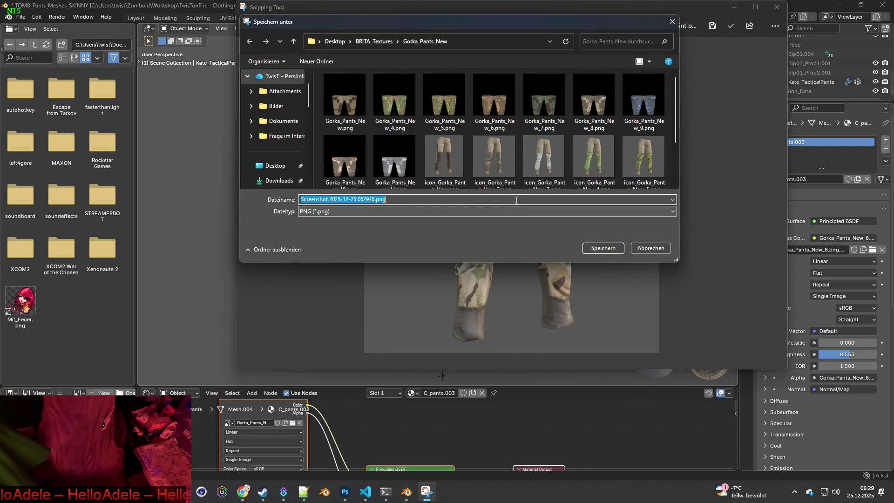
scroll(545, 158, down, 3)
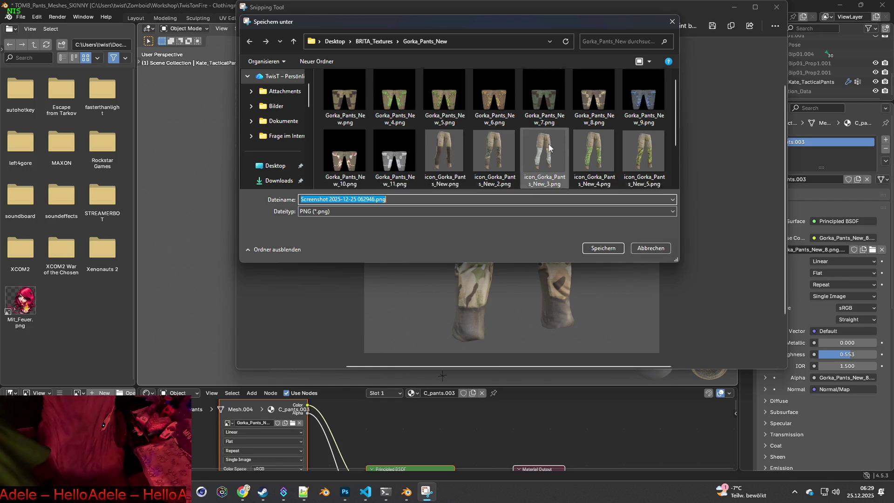
click(410, 177)
click(361, 200)
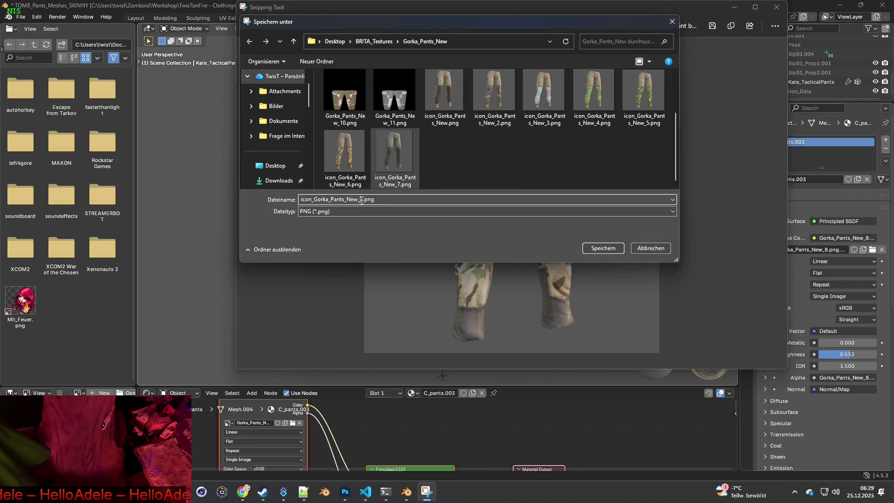
text(8)
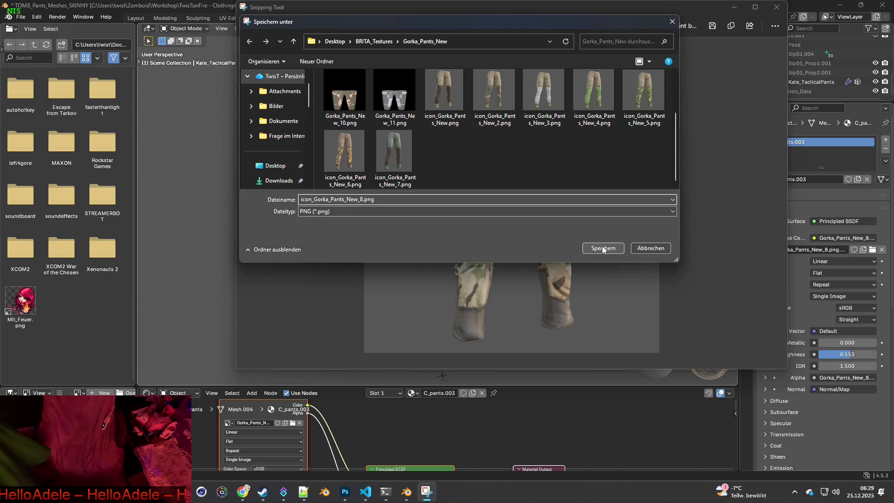
click(649, 249)
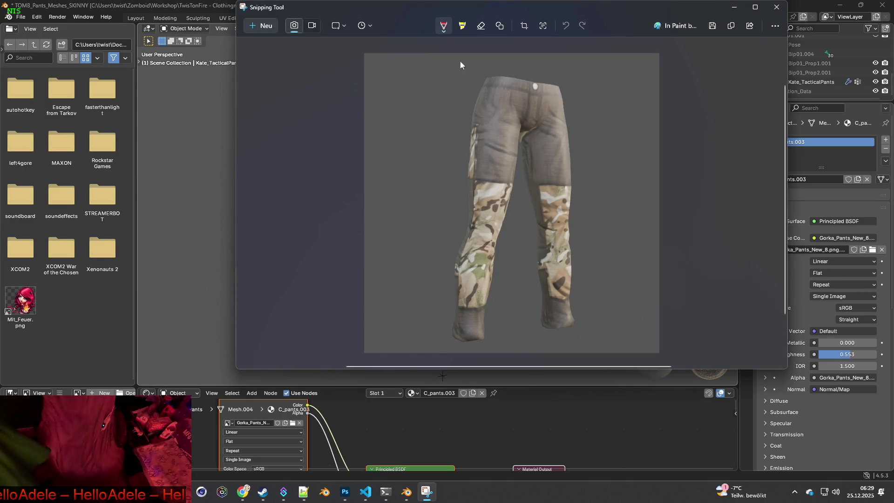
click(734, 9)
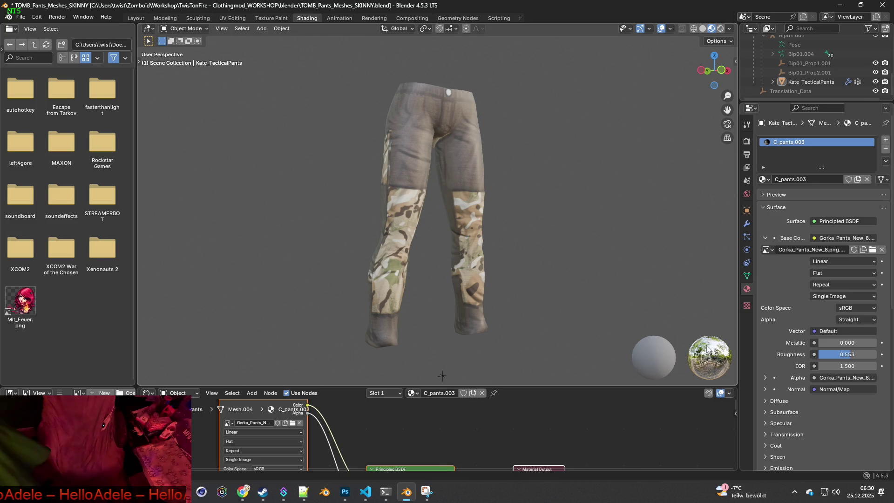
click(730, 29)
Raise World Opacity to show the HDRI backdrop and switch preview lighting to a different HDRI.
click(724, 107)
drag(712, 150, 771, 150)
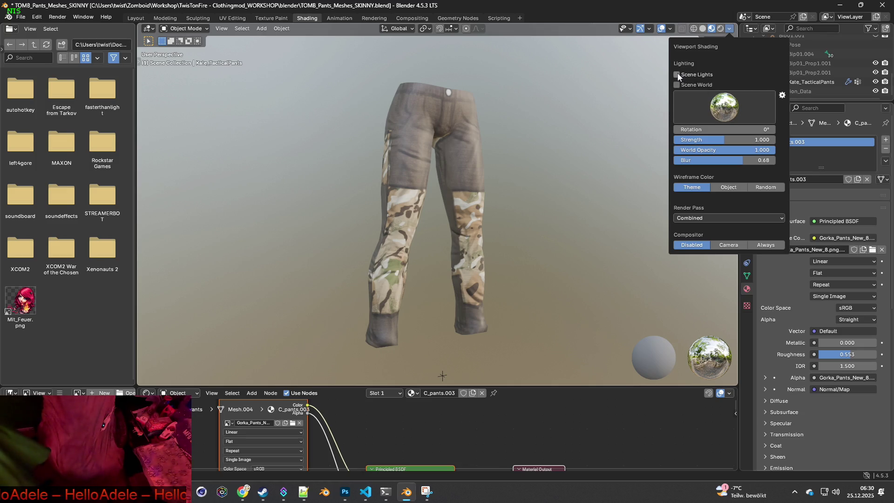
click(677, 86)
click(677, 85)
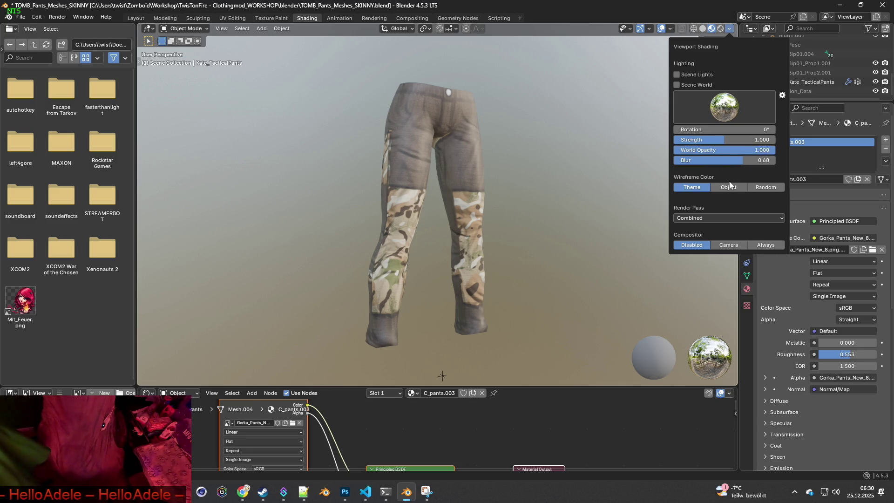
click(724, 107)
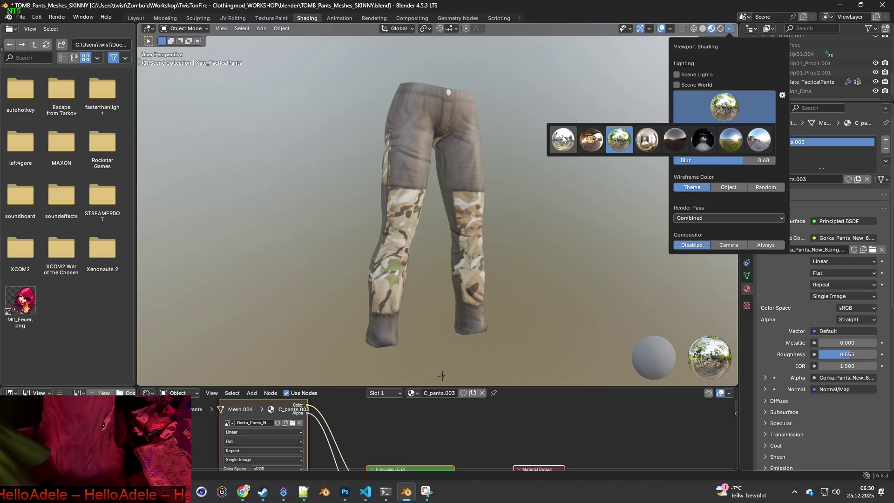
click(562, 135)
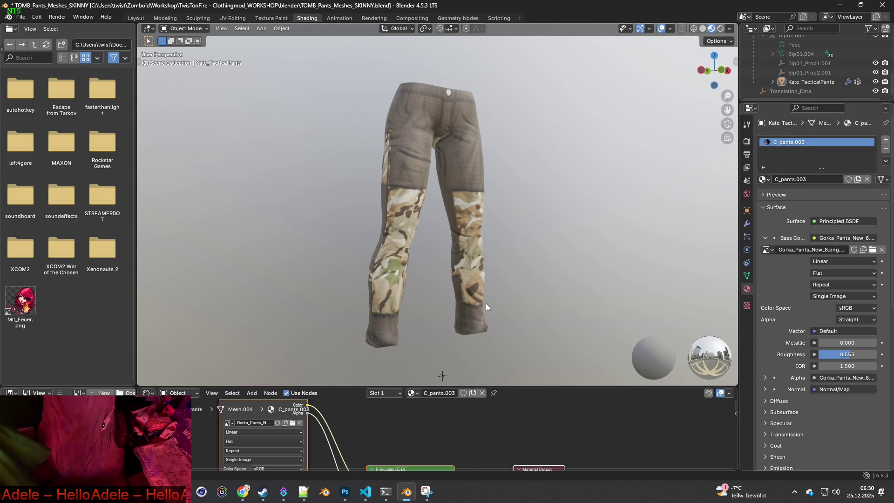
key(alt+Tab)
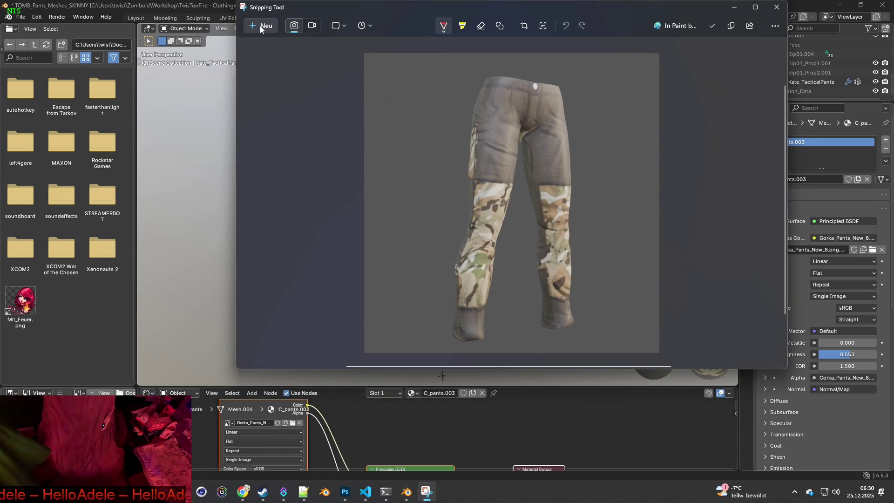
Recapture the newly lit multicam pants and re-save them as icon_Gorka_Pants_New_8.png.
click(260, 26)
mouse_move(275, 61)
mouse_down()
mouse_move(533, 270)
mouse_move(577, 361)
mouse_up()
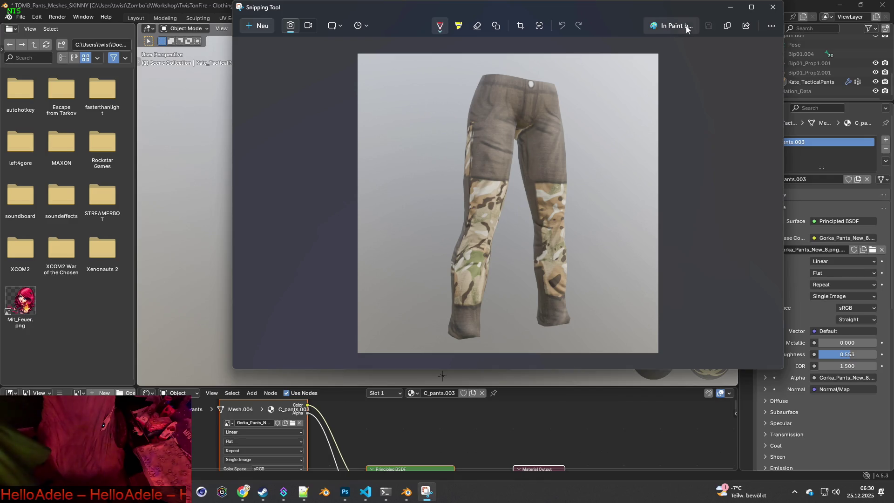
click(709, 26)
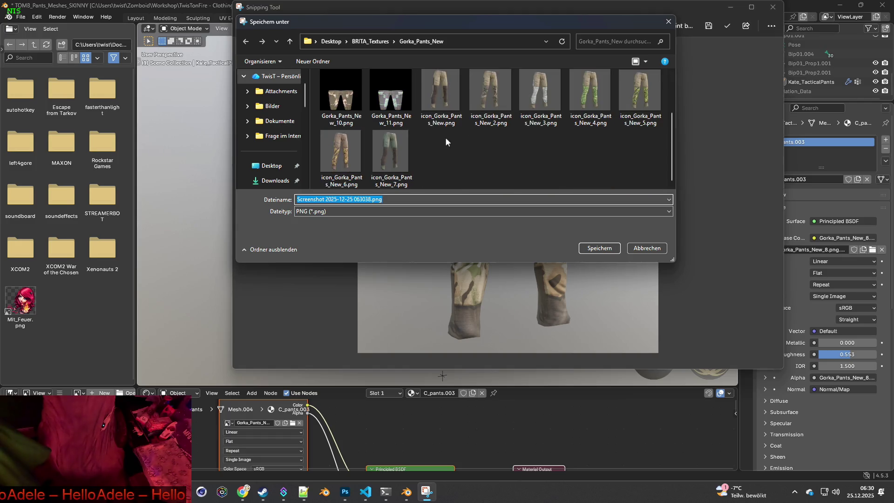
click(391, 151)
click(359, 199)
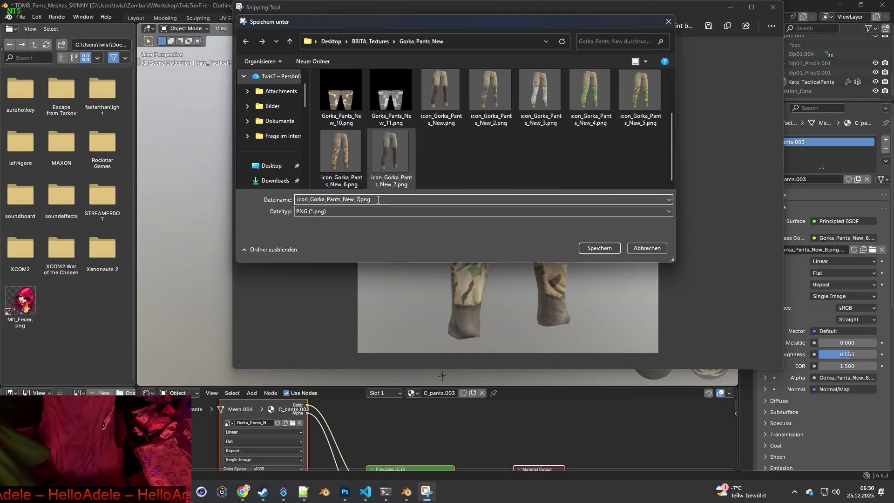
key(BackSpace)
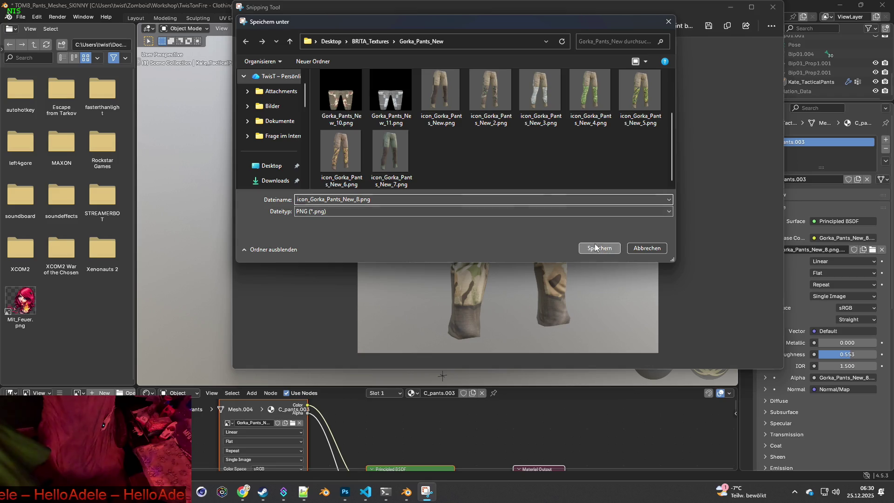
click(591, 247)
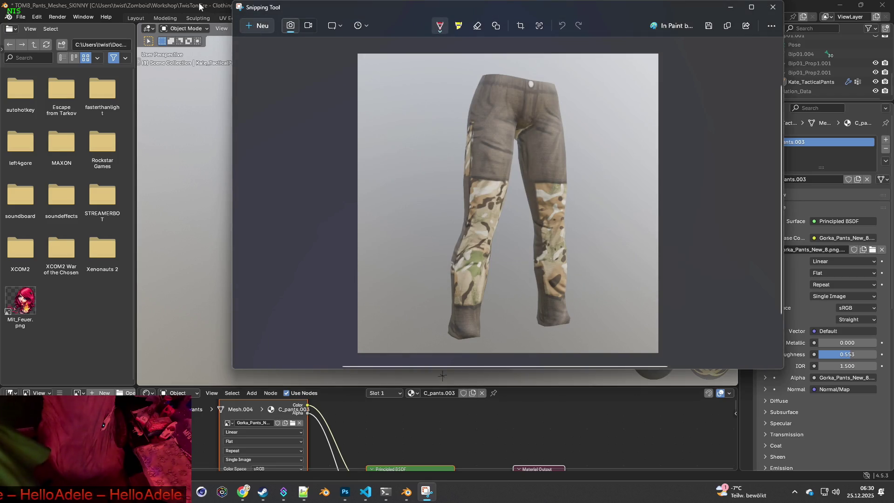
Load Gorka_Pants_New_9.png onto the pants and snip the blue tiger-camo pants.
click(292, 423)
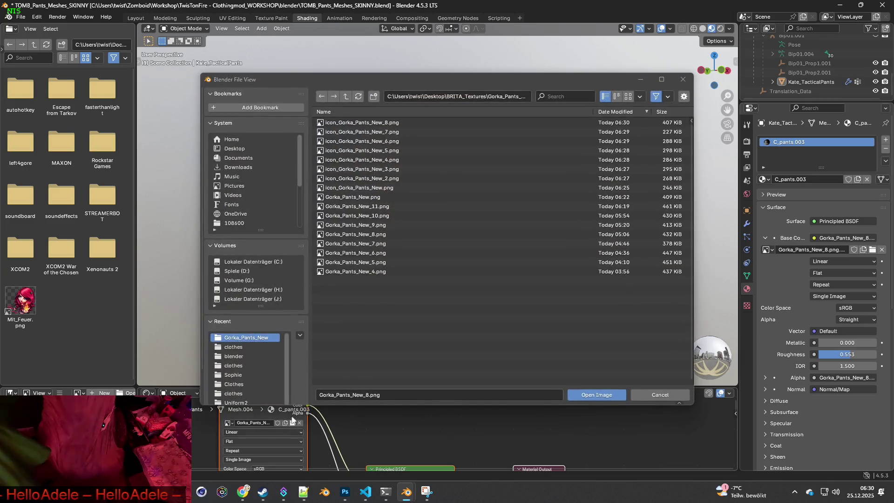
click(358, 225)
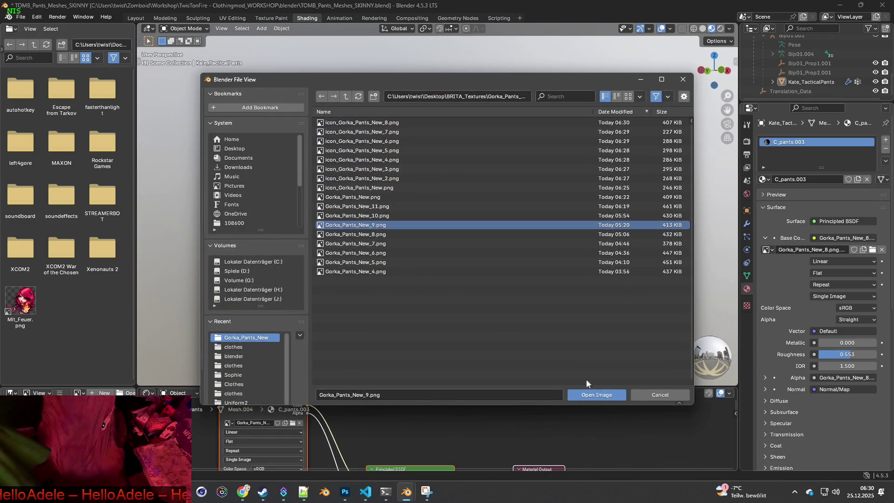
click(592, 393)
click(427, 492)
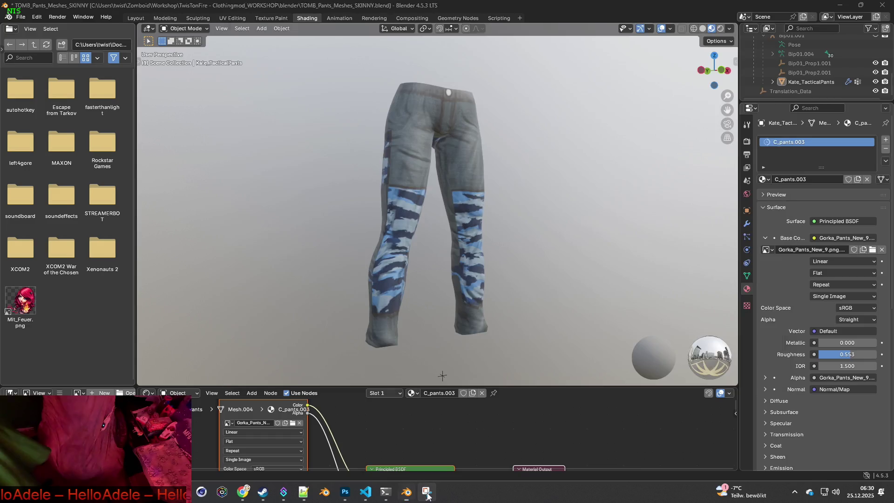
click(262, 30)
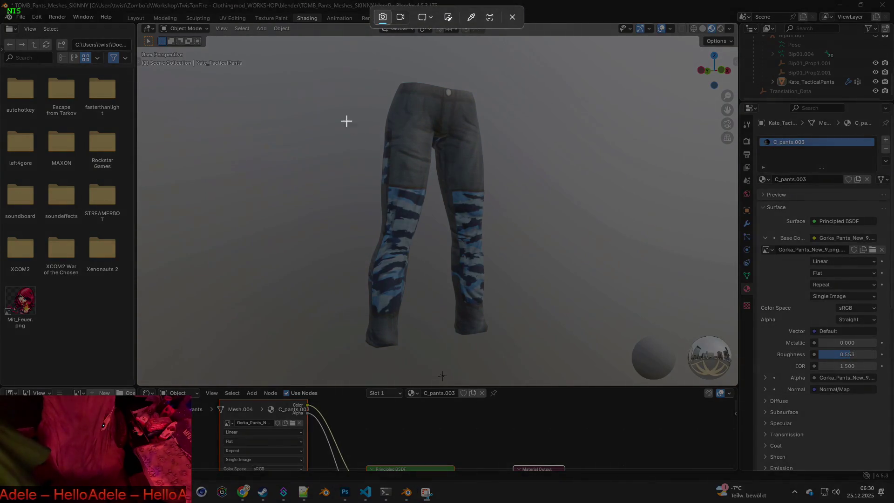
mouse_move(311, 61)
mouse_down()
mouse_move(562, 259)
mouse_move(563, 359)
mouse_up()
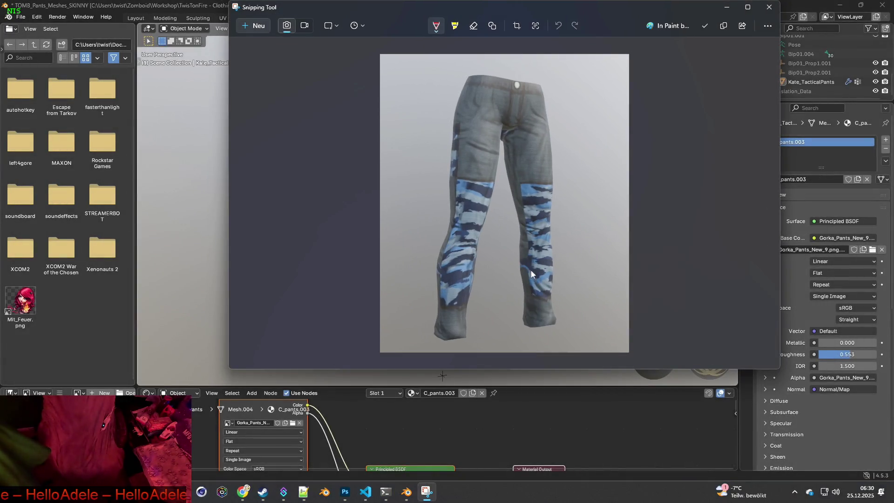
Save the blue tiger-camo snip as icon_Gorka_Pants_New_9.png and browse for the next texture.
click(705, 26)
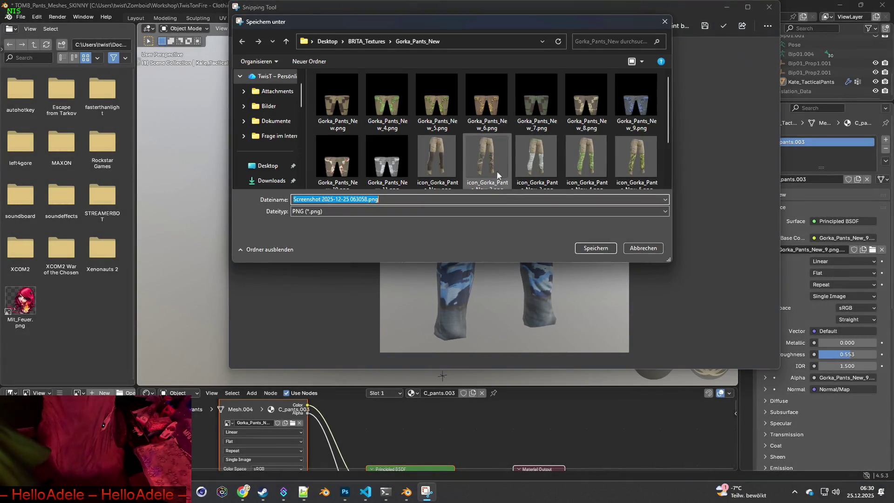
scroll(498, 168, down, 1)
click(437, 154)
click(356, 200)
click(355, 200)
text(9)
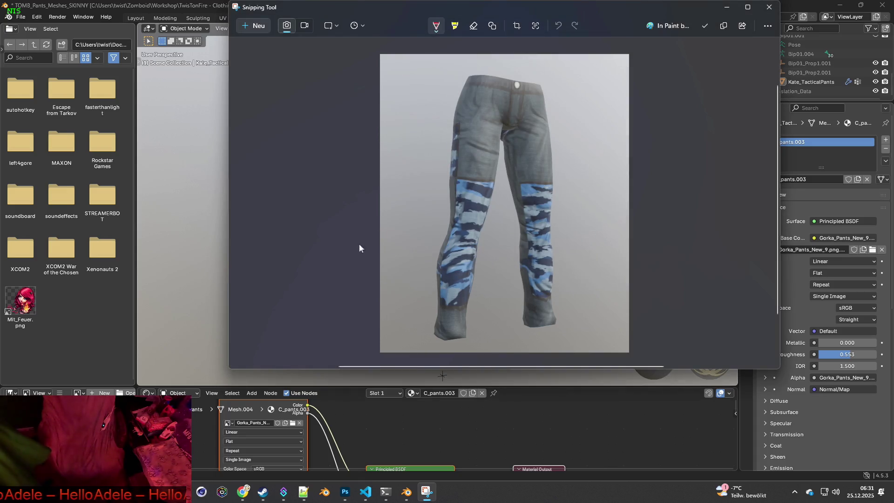
click(292, 423)
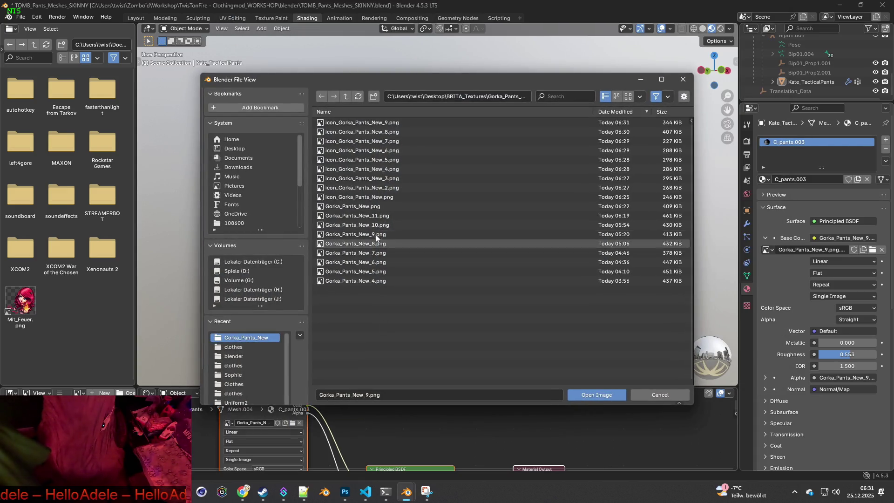
Load Gorka_Pants_New_10.png onto the pants and start a new Snipping Tool capture.
click(368, 224)
click(595, 394)
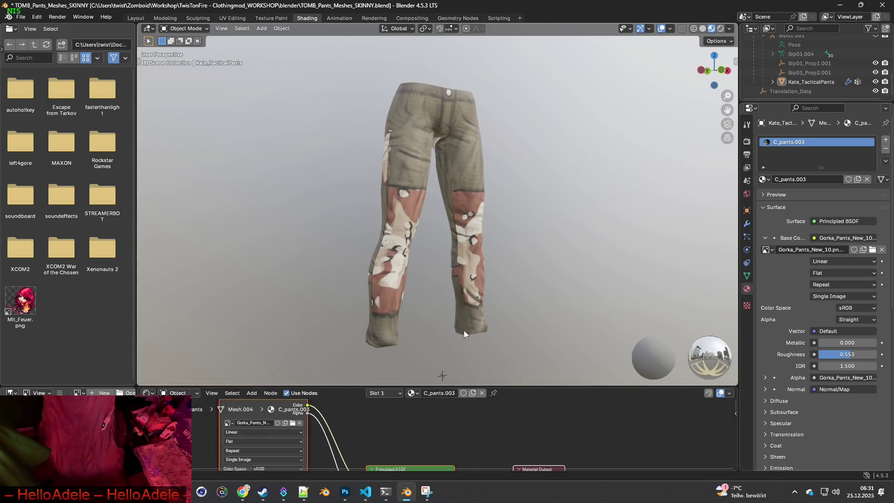
click(427, 491)
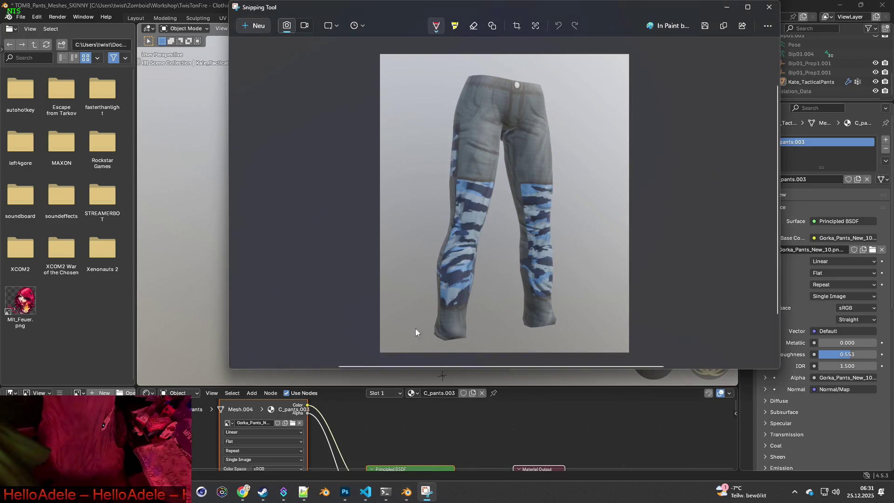
click(256, 26)
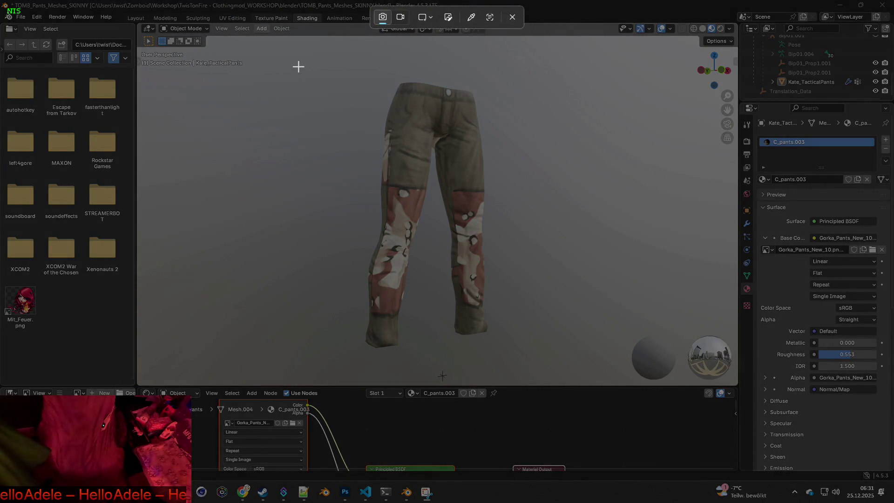
Snip the brown-camo pants and save the capture as icon_Gorka_Pants_New_10.png in Gorka_Pants_New.
drag(299, 67, 560, 328)
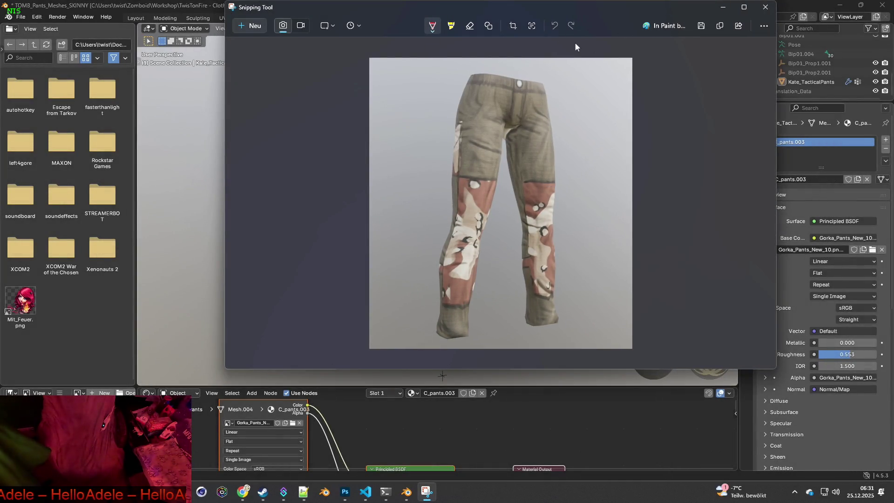
click(701, 26)
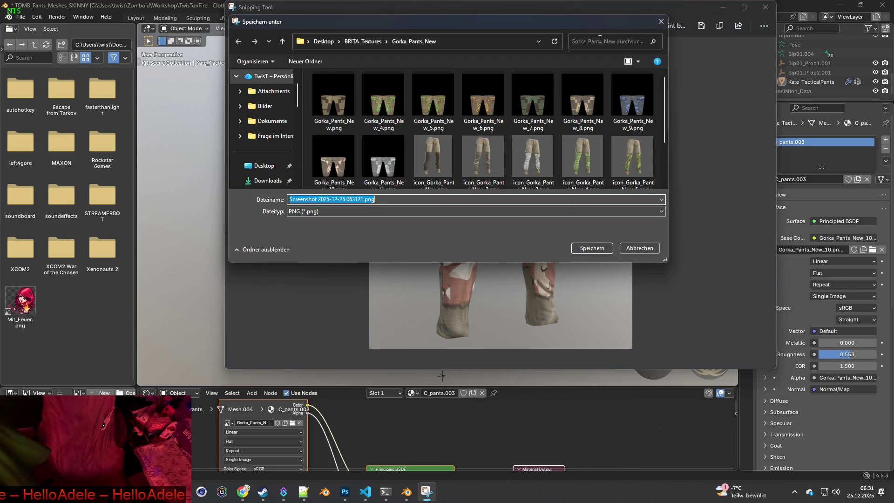
scroll(484, 163, down, 1)
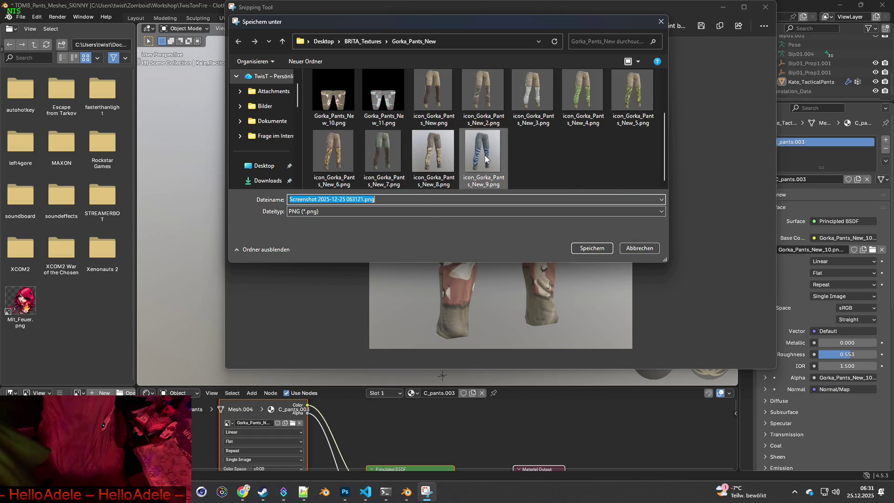
click(484, 169)
double_click(354, 199)
click(352, 200)
key(BackSpace)
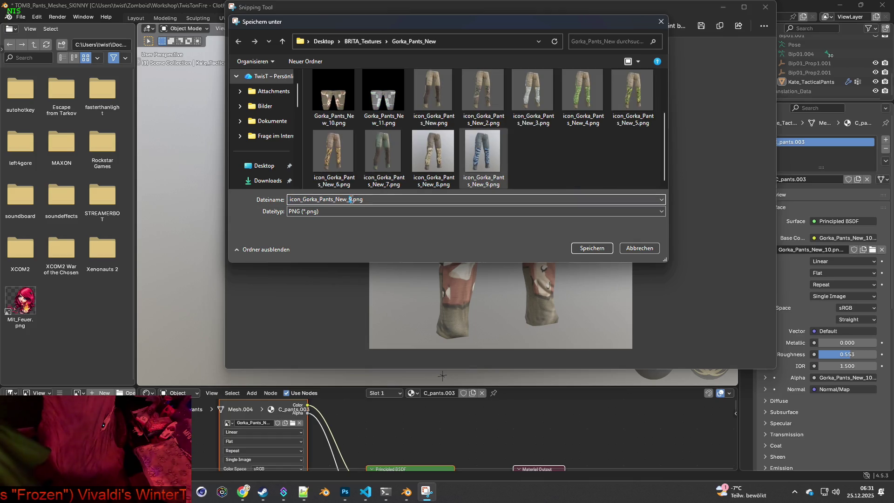
text(10)
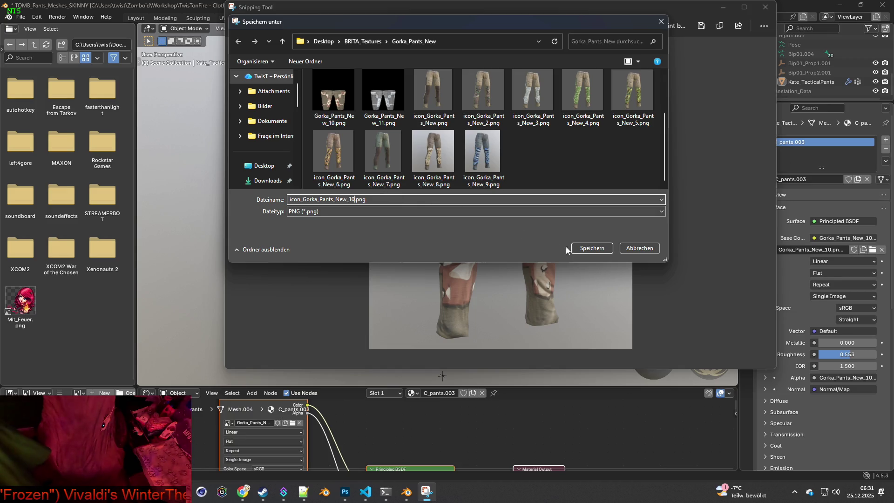
click(592, 249)
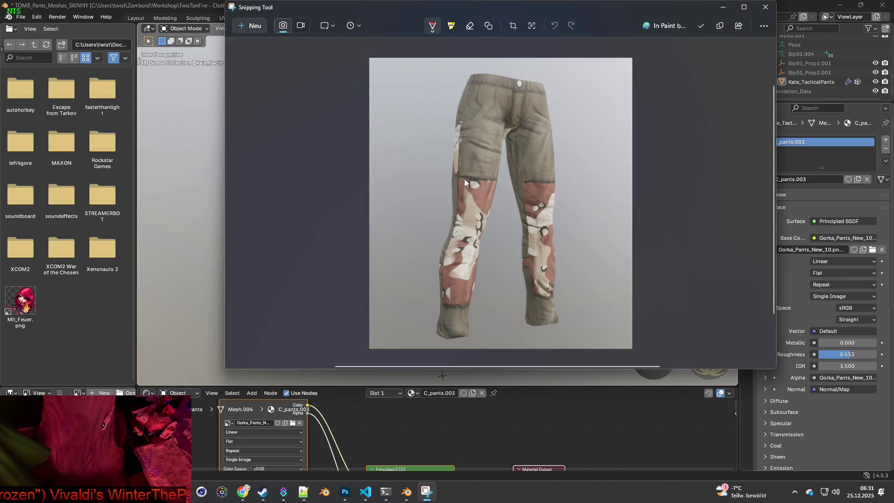
click(292, 422)
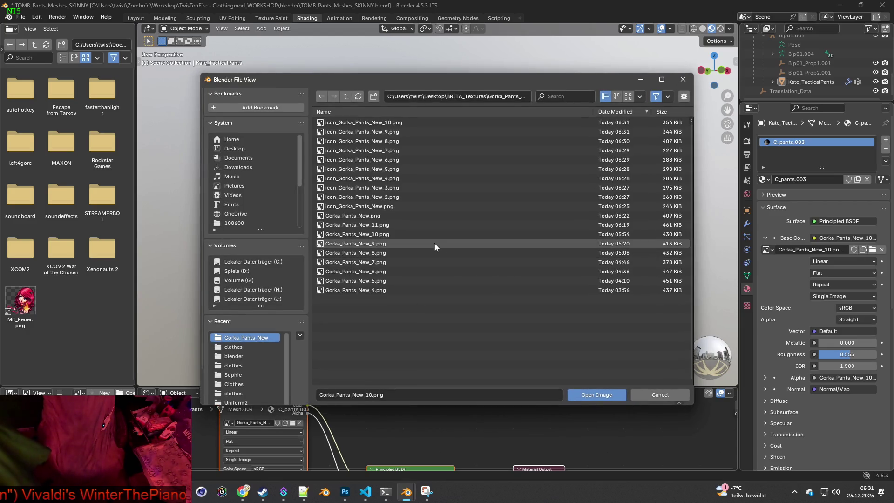
Load Gorka_Pants_New_11.png onto the pants and rotate the studio HDRI lighting to about -7.7°.
click(381, 225)
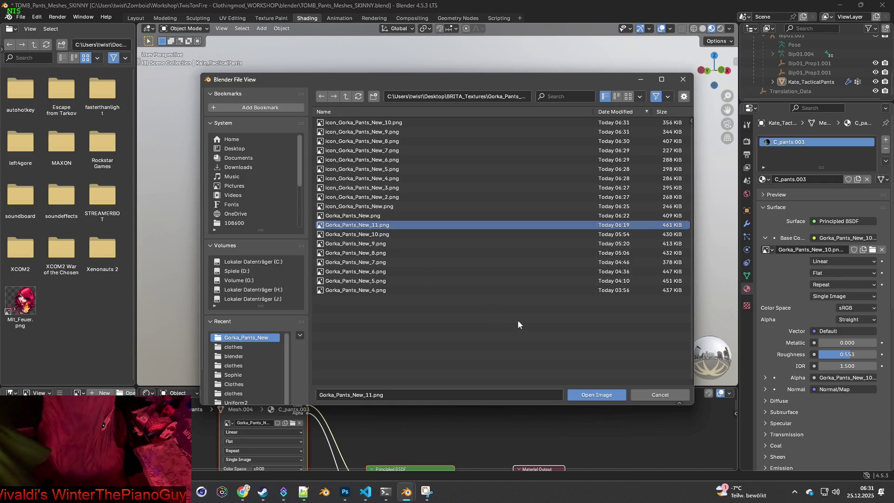
click(592, 395)
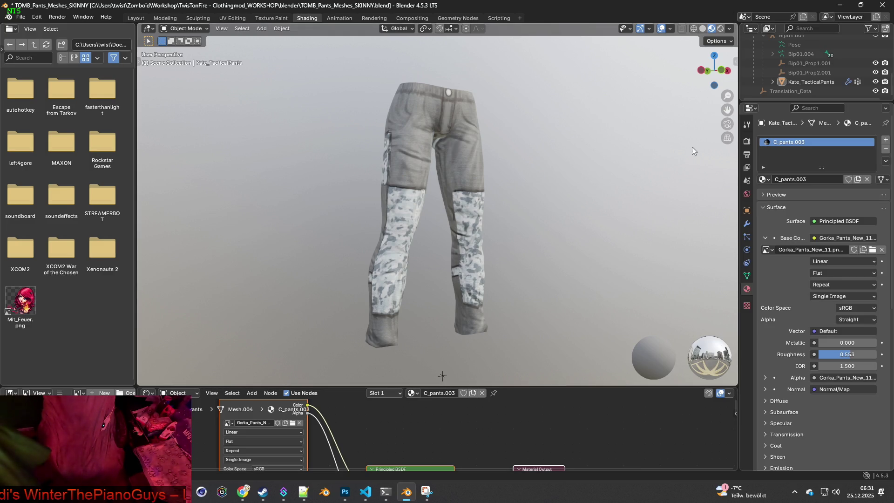
click(730, 29)
click(725, 95)
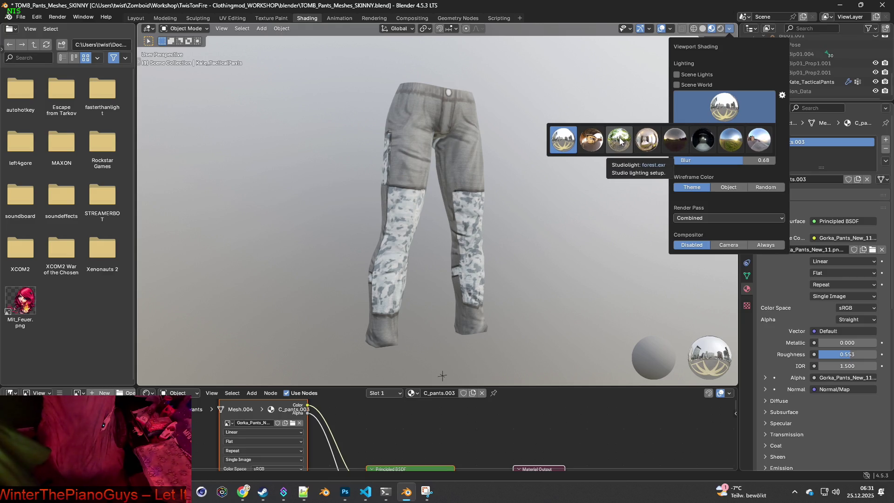
mouse_move(723, 151)
mouse_down()
mouse_move(673, 150)
mouse_move(727, 150)
mouse_up()
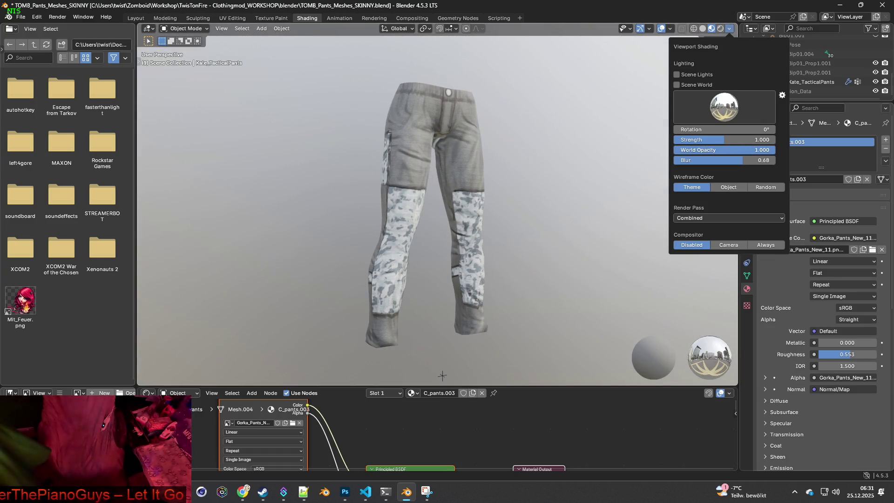
click(725, 111)
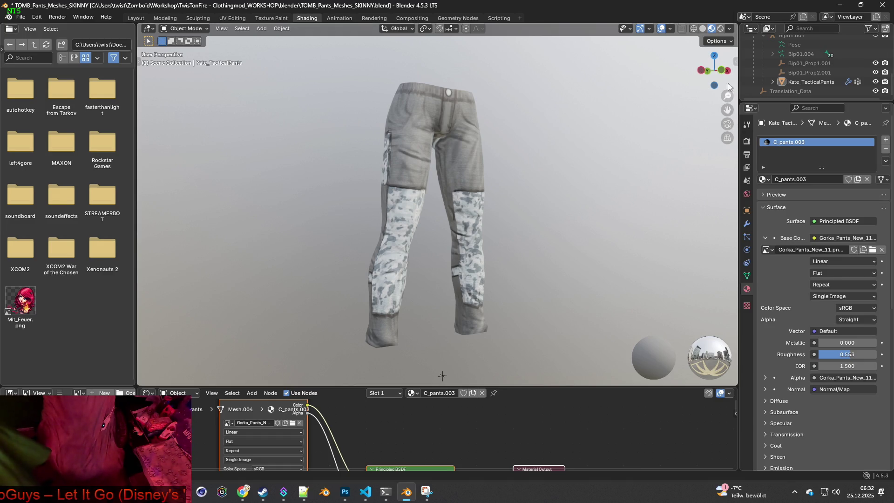
click(732, 42)
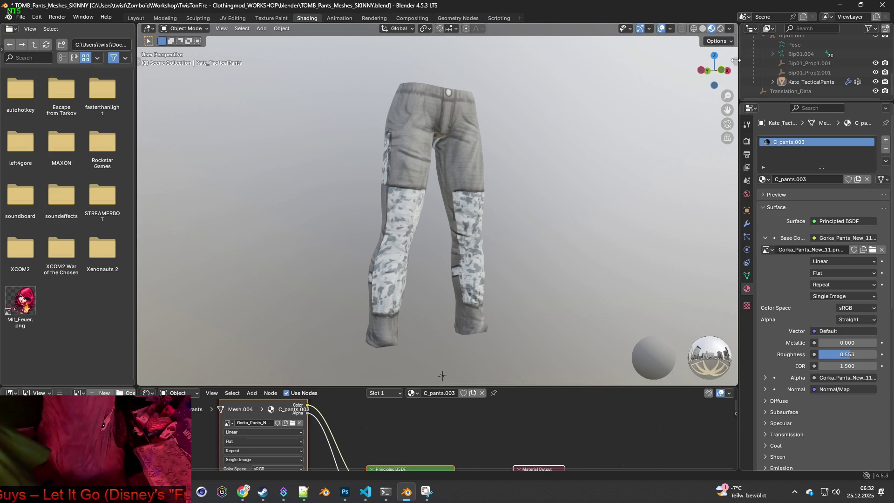
click(729, 28)
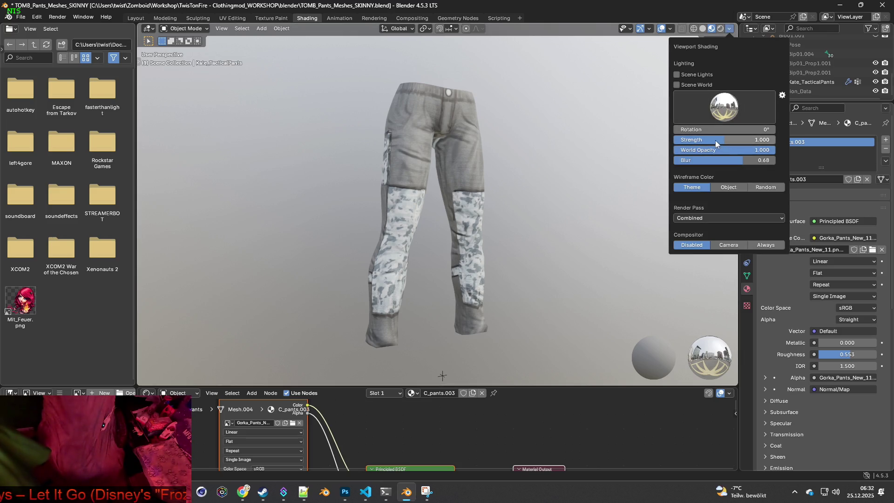
drag(713, 130, 657, 130)
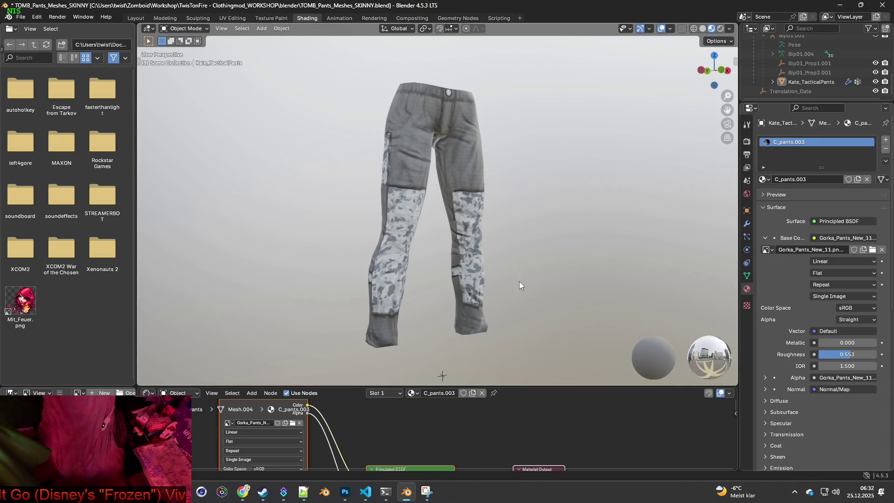
Take a new snip of the snow-camo pants and enter icon_Gorka_Pants_New_11.png as the save name.
key(alt+Tab)
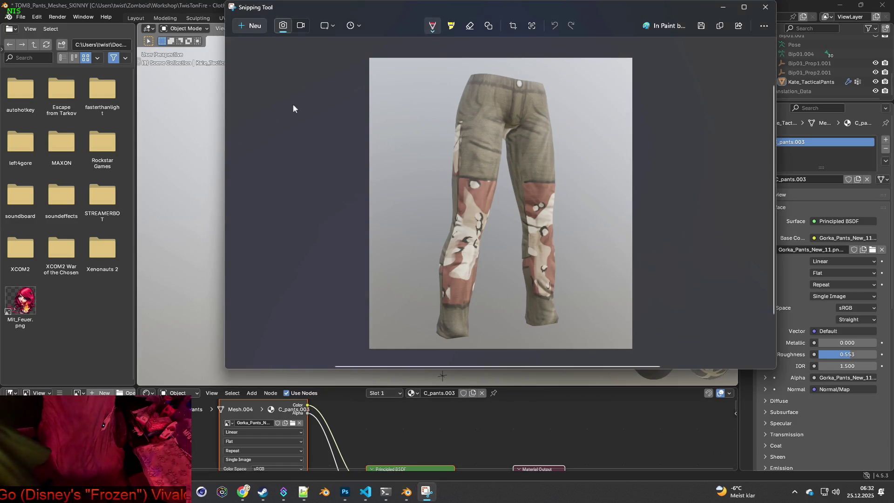
click(248, 27)
mouse_move(284, 68)
mouse_down()
mouse_move(573, 312)
mouse_move(581, 362)
mouse_up()
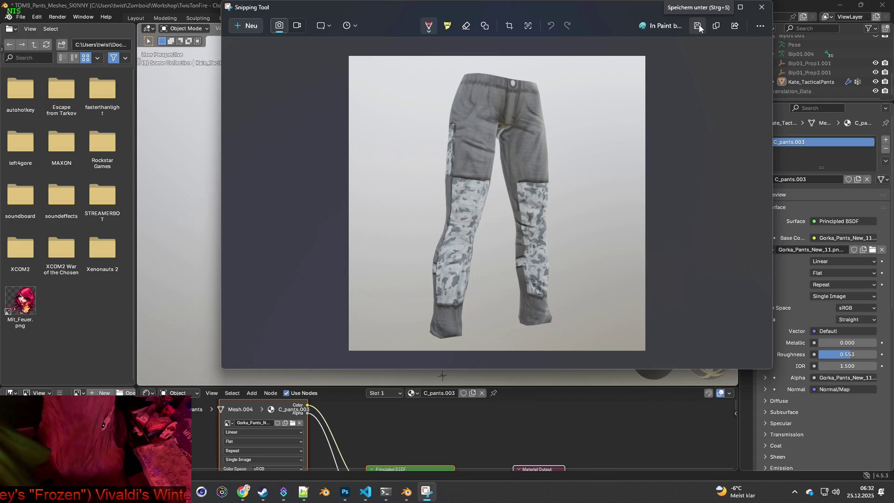
click(698, 26)
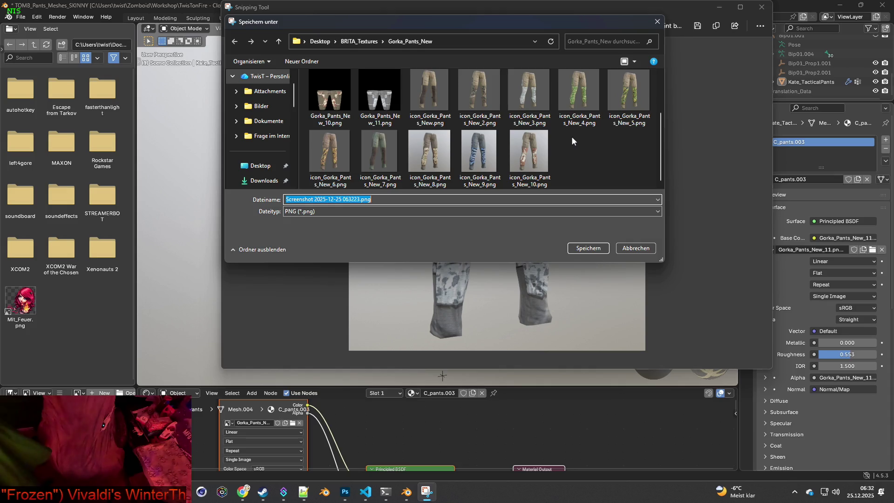
click(540, 149)
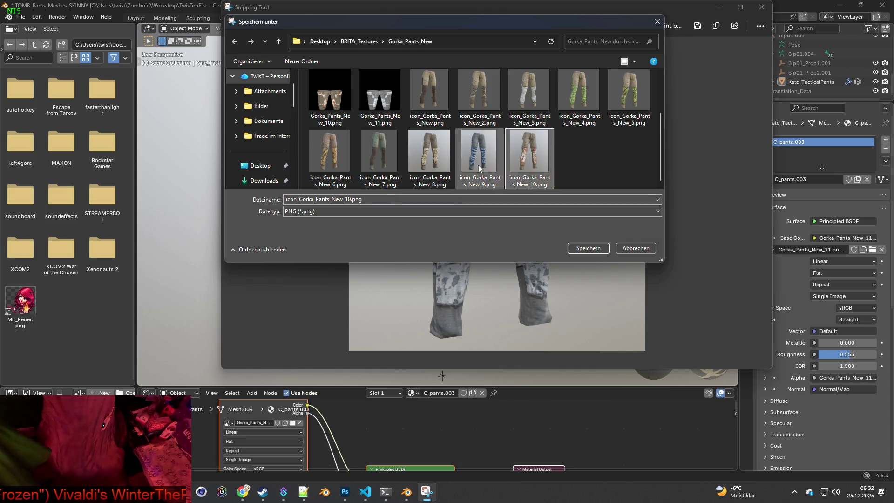
double_click(357, 199)
click(350, 199)
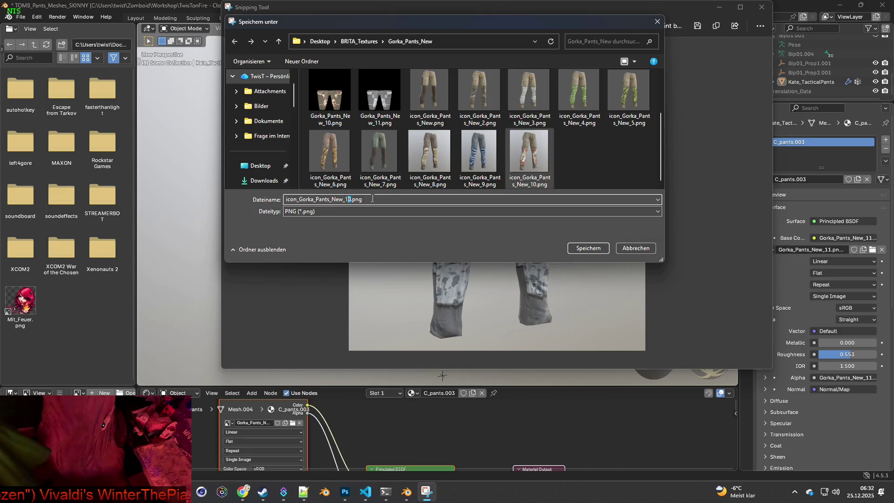
text(1)
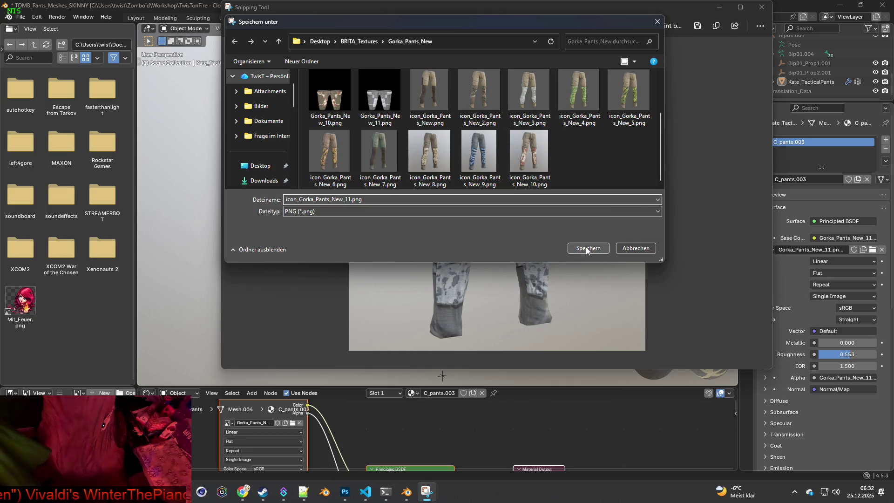